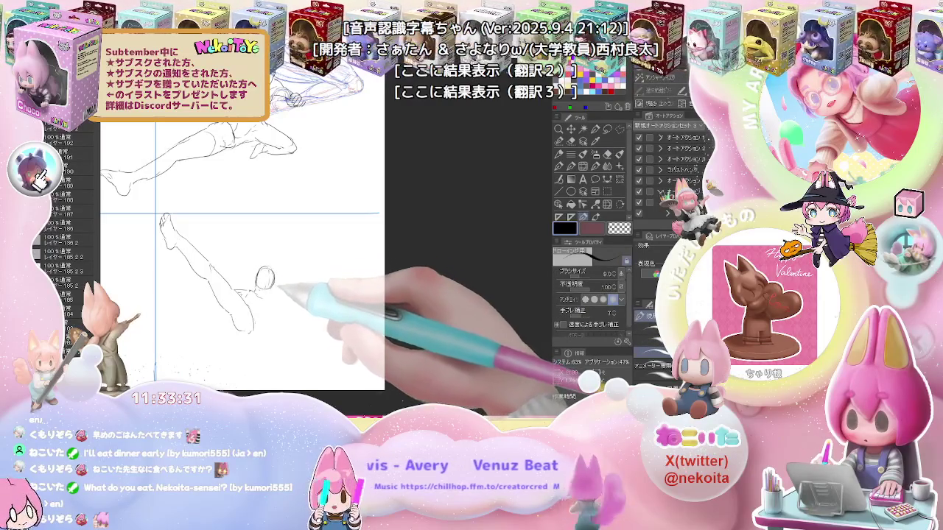
Sketch the bent raised arm and hand strokes beside the kicking figure's head, erasing stray lines
key(e)
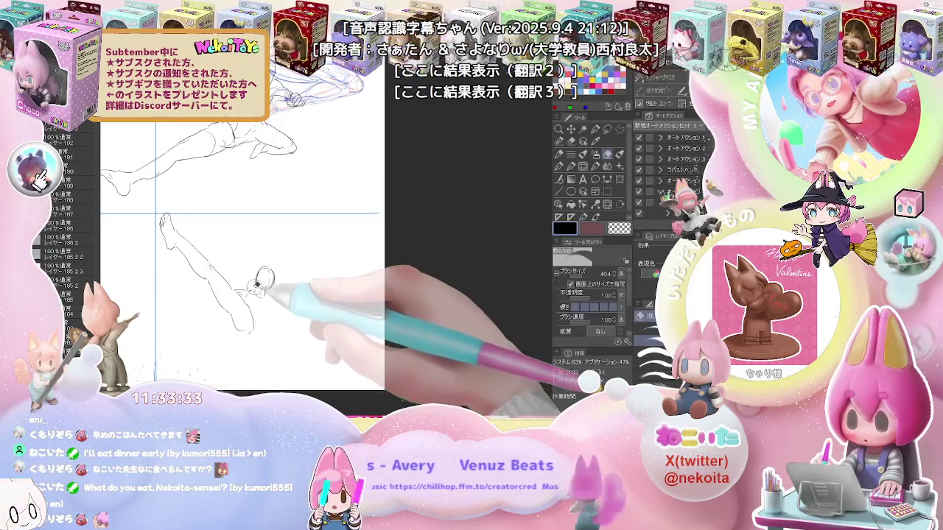
key(p)
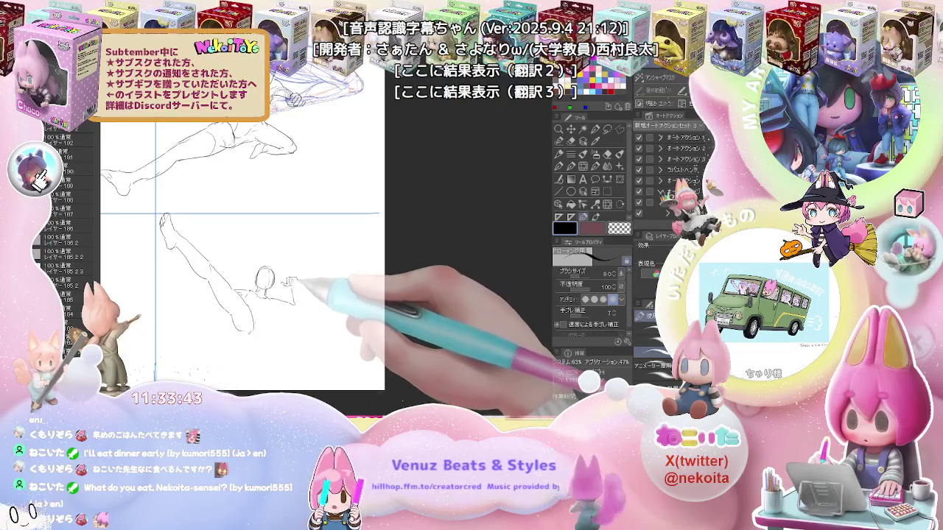
drag(288, 279, 296, 286)
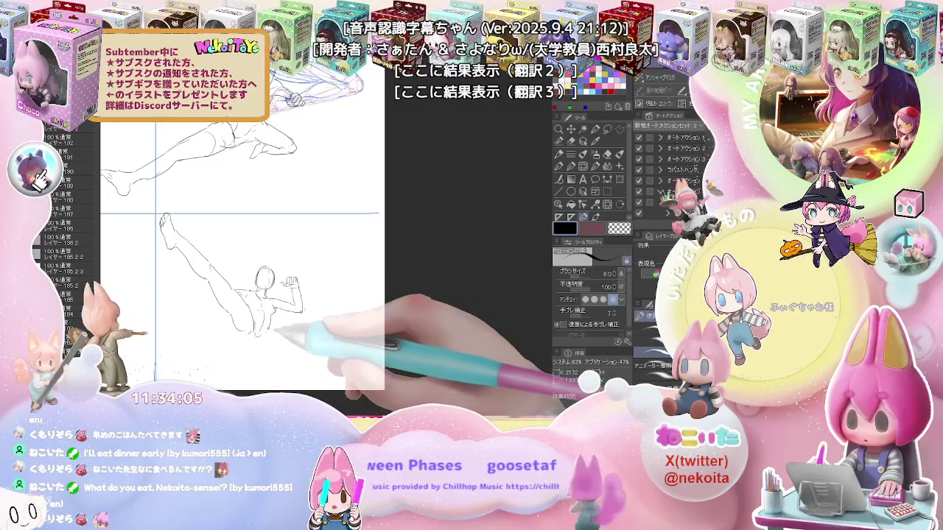
scroll(269, 337, down, 3)
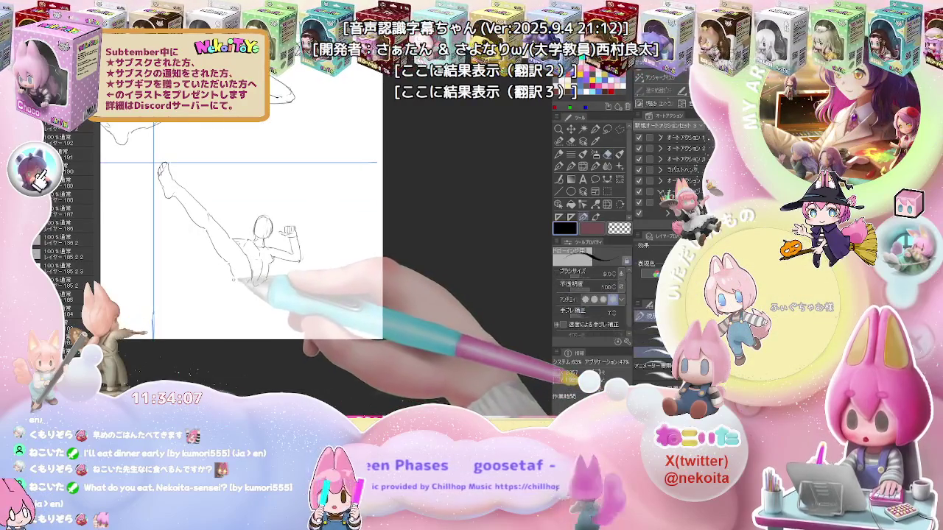
Redraw the kicking figure's torso, arm and leg lines, erasing stray marks between passes
key(e)
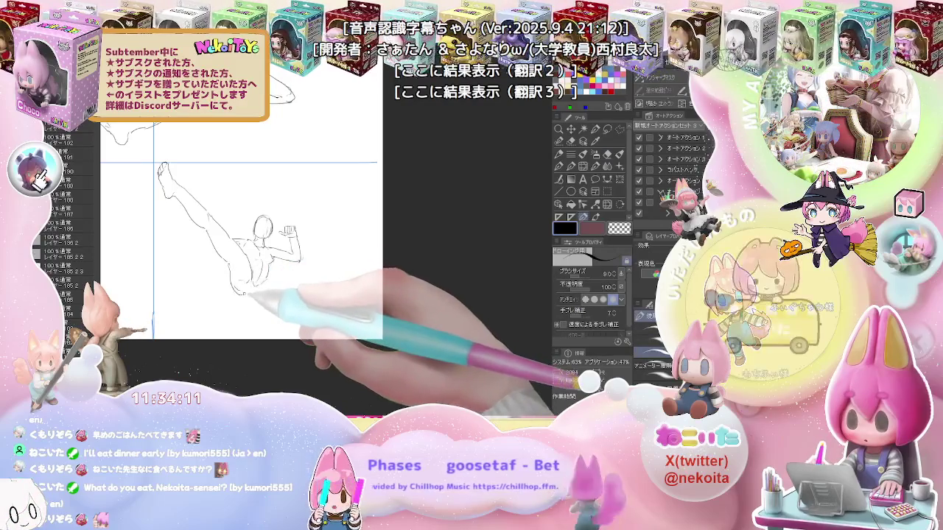
key(p)
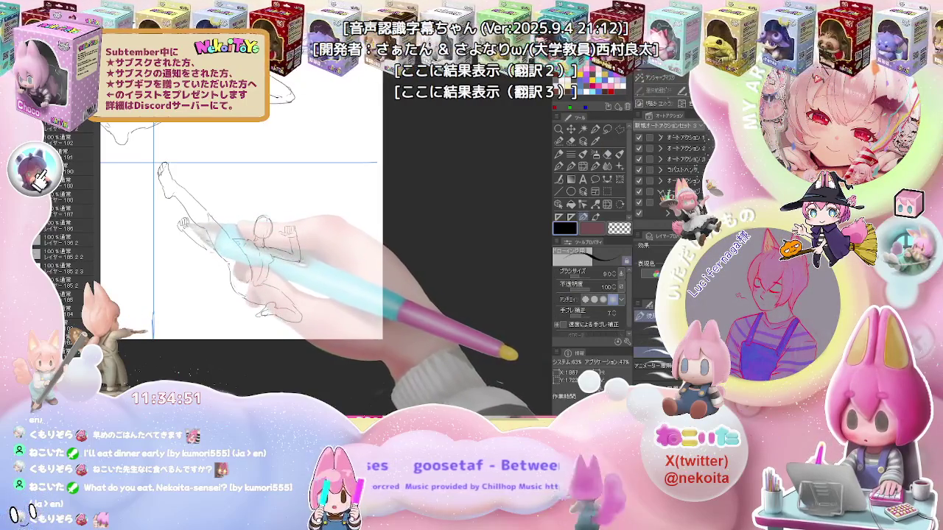
key(e)
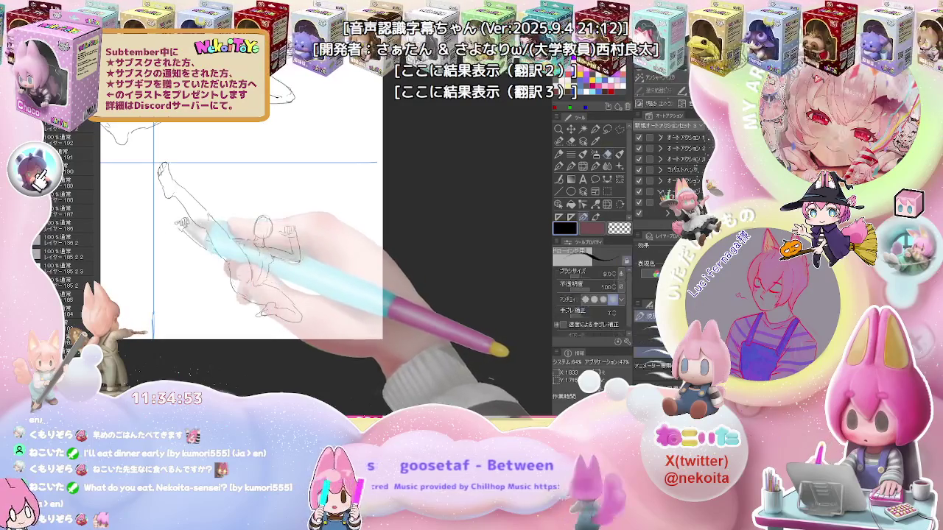
key(p)
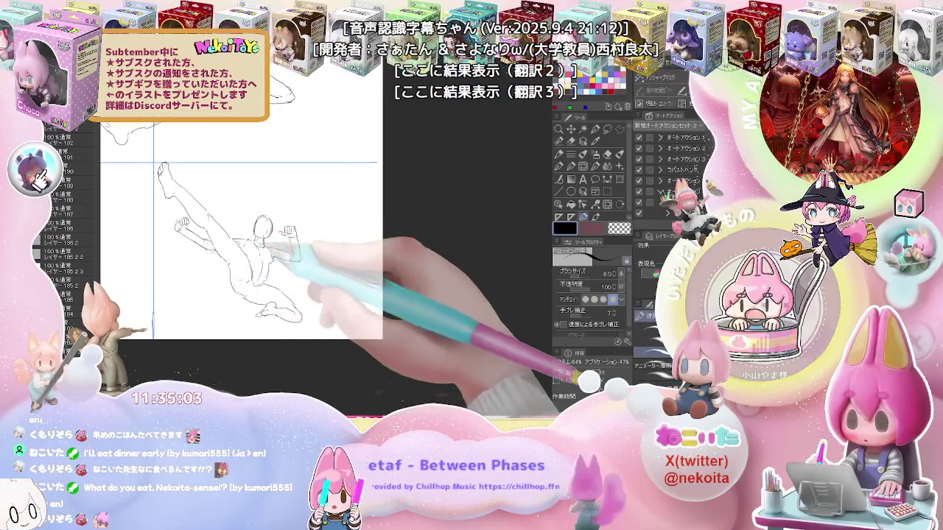
scroll(291, 242, down, 2)
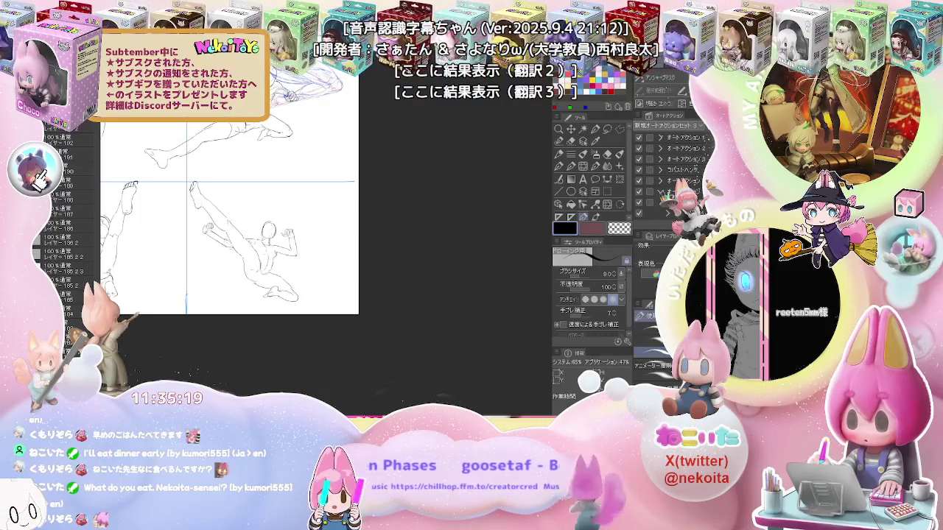
scroll(391, 254, down, 2)
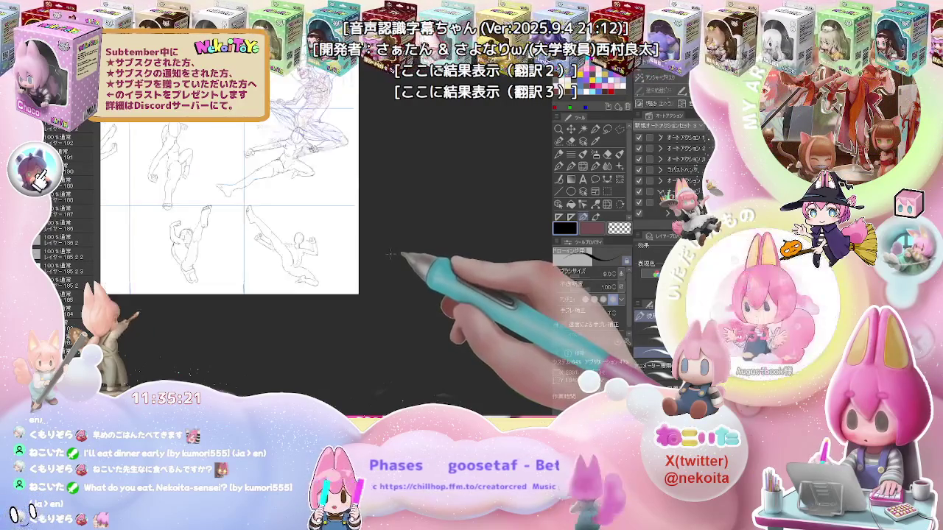
Move to the empty lower-left panel and sketch the new figure's head and body outline
scroll(308, 259, left, 5)
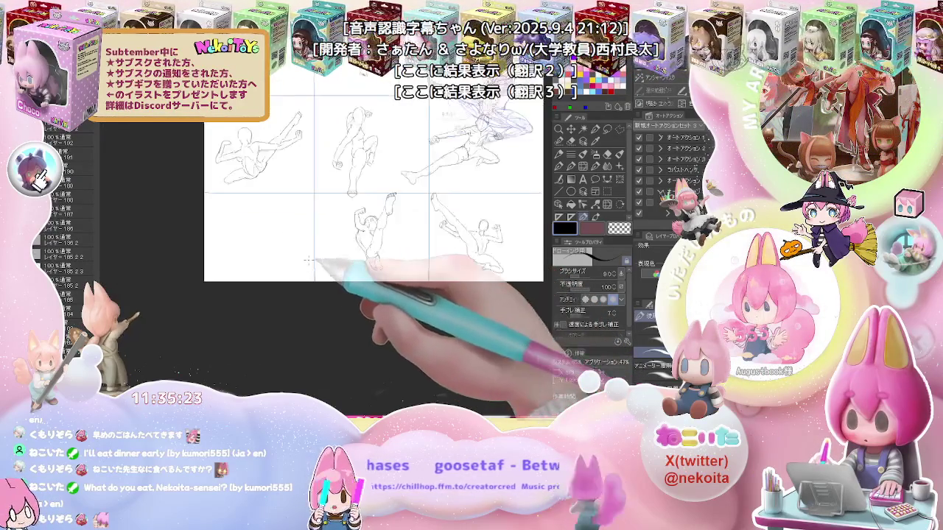
scroll(308, 259, up, 1)
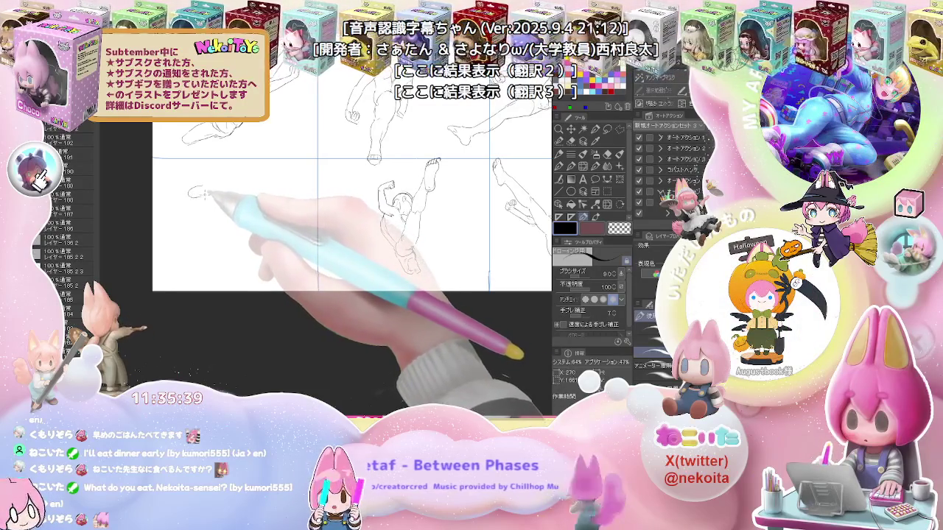
key(e)
key(p)
mouse_move(189, 196)
mouse_down()
mouse_move(225, 180)
mouse_move(221, 196)
mouse_up()
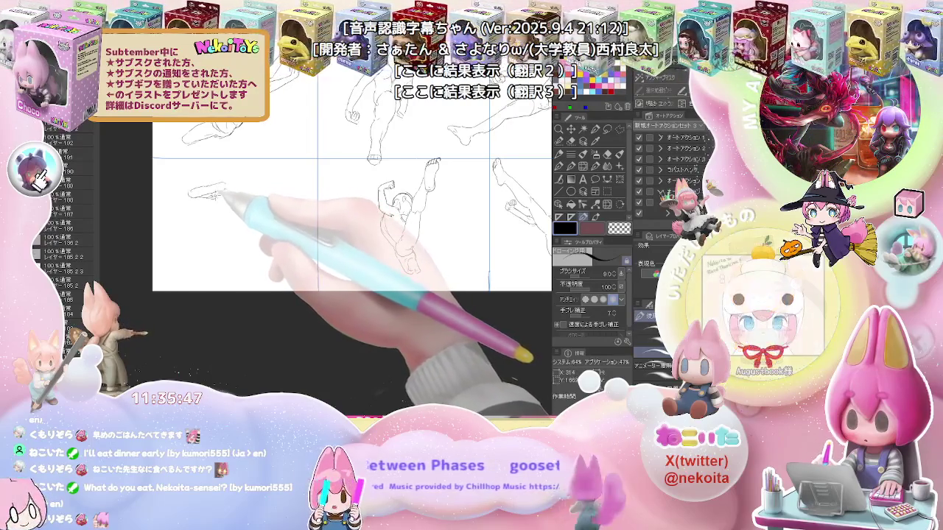
mouse_move(226, 192)
mouse_down()
mouse_move(223, 235)
mouse_move(184, 252)
mouse_move(243, 268)
mouse_up()
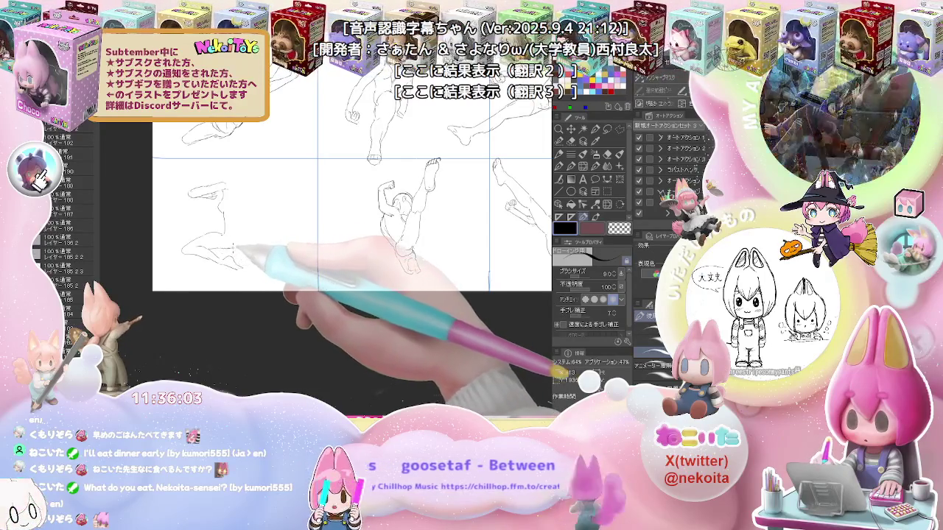
Draw the lower-left figure's outstretched arms, then hide the white Paper layer to show transparency
key(e)
key(p)
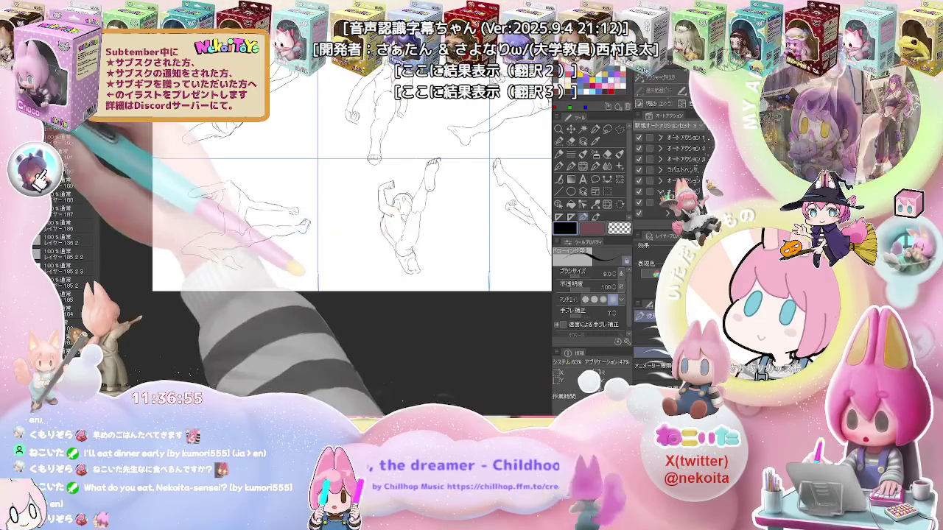
key(ctrl+plus)
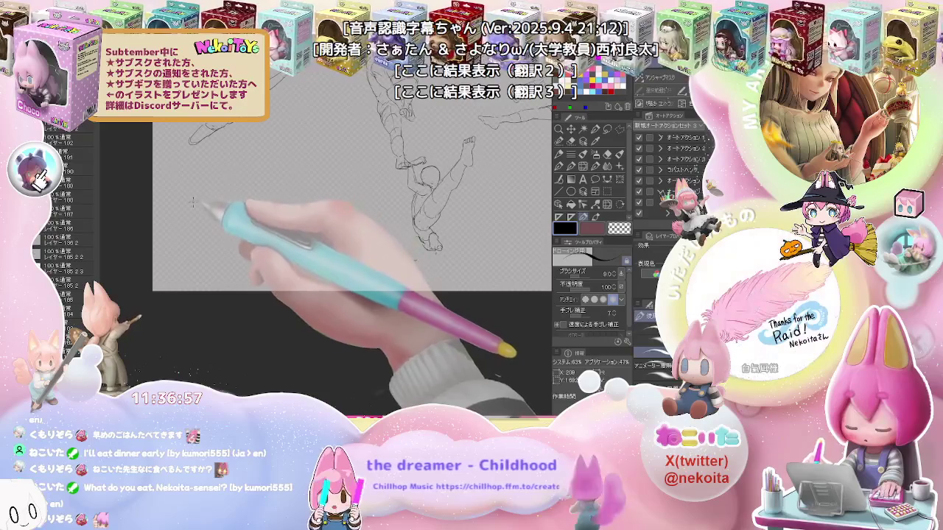
Outline the reaching arm's curve and extend its top line rightward toward the hand
mouse_move(221, 190)
mouse_down()
mouse_move(177, 229)
mouse_move(213, 224)
mouse_move(200, 243)
mouse_move(228, 225)
mouse_up()
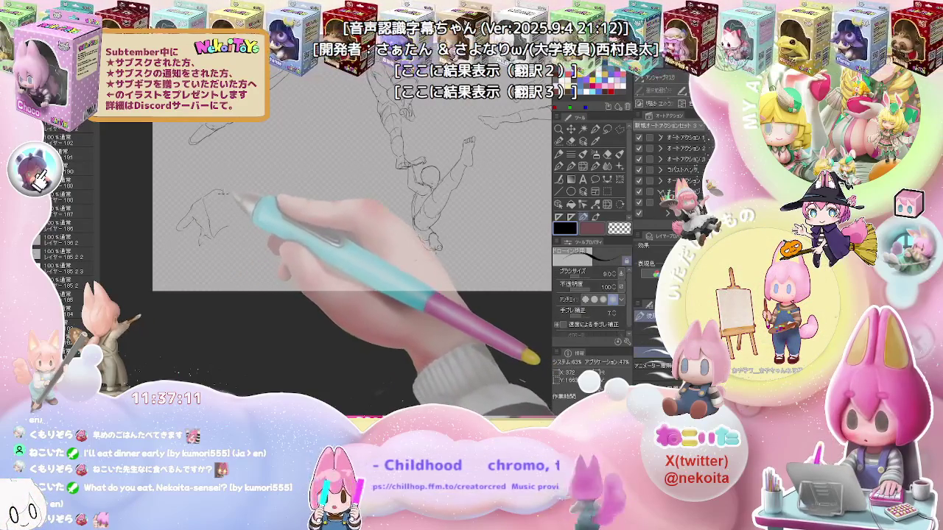
drag(223, 191, 246, 194)
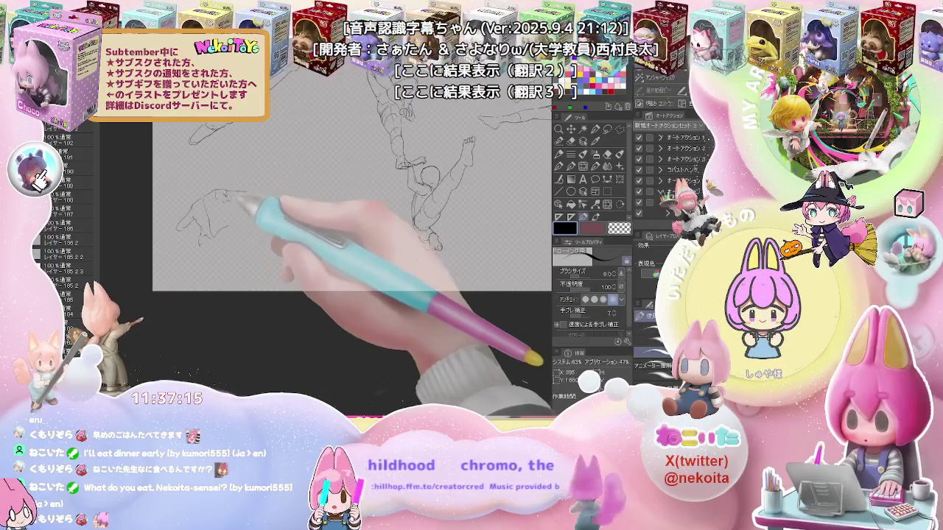
drag(247, 194, 291, 185)
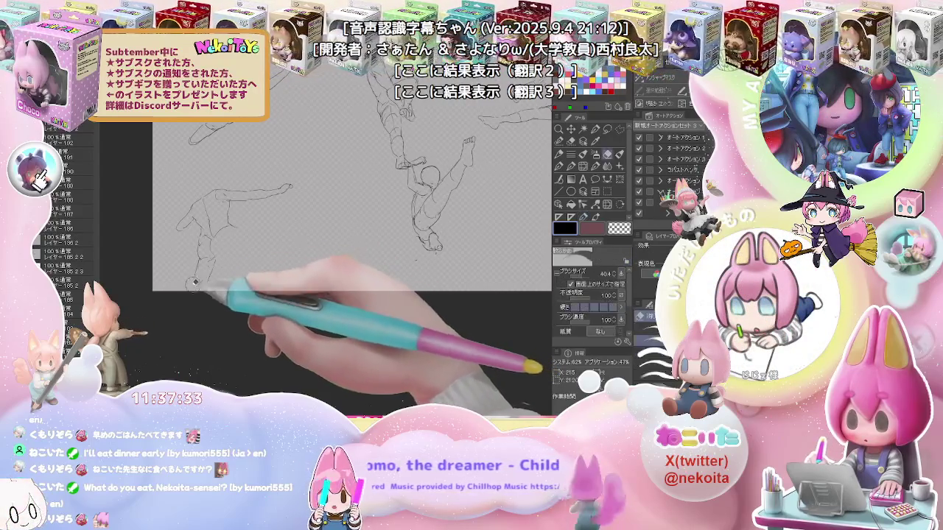
Refine the hand's finger and knuckle lines, then zoom out to view the whole page
key(e)
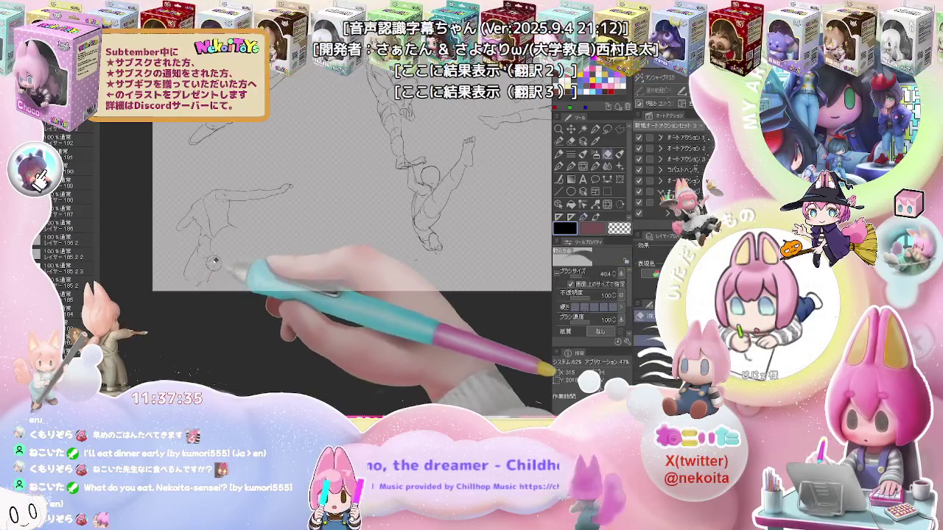
key(p)
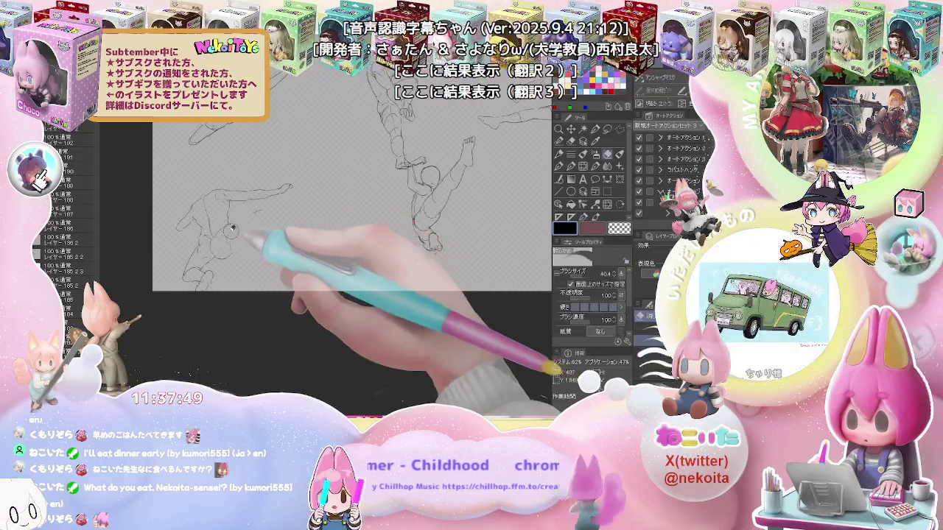
key(e)
key(p)
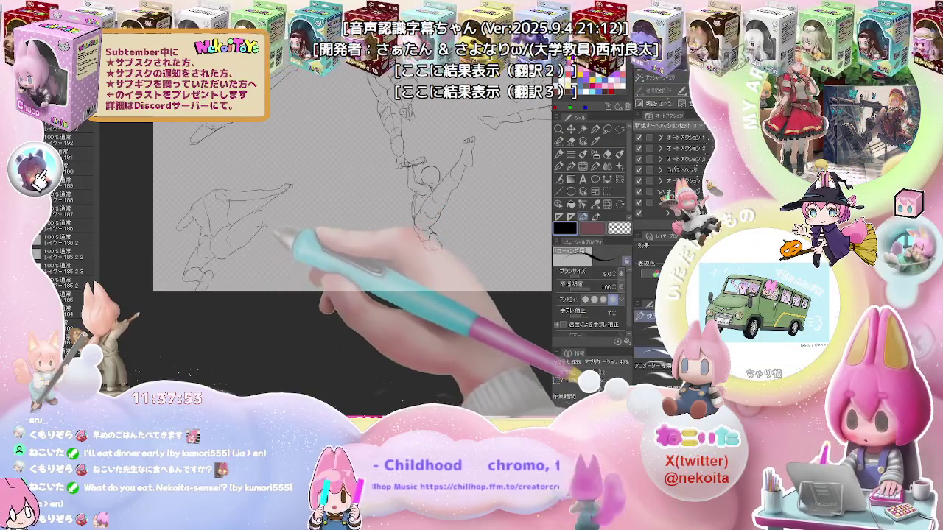
drag(299, 218, 263, 204)
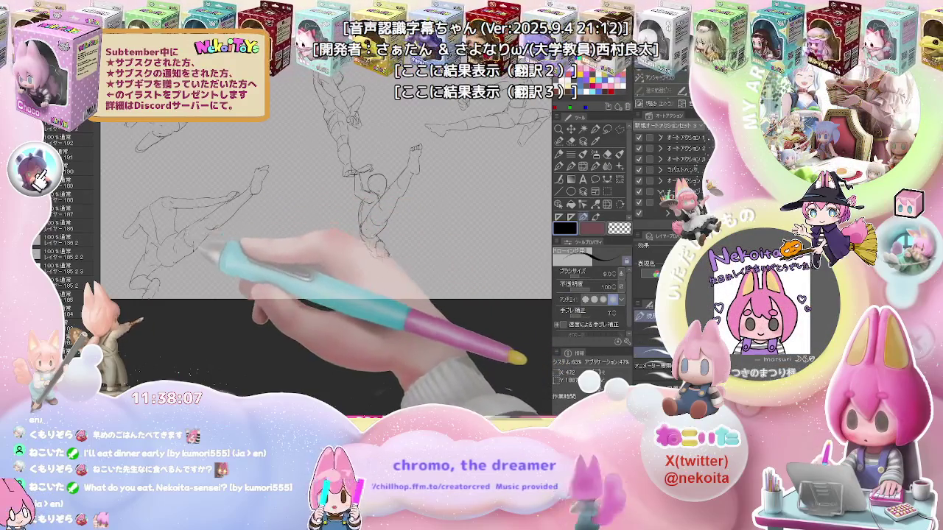
key(ctrl+minus)
key(ctrl+minus)
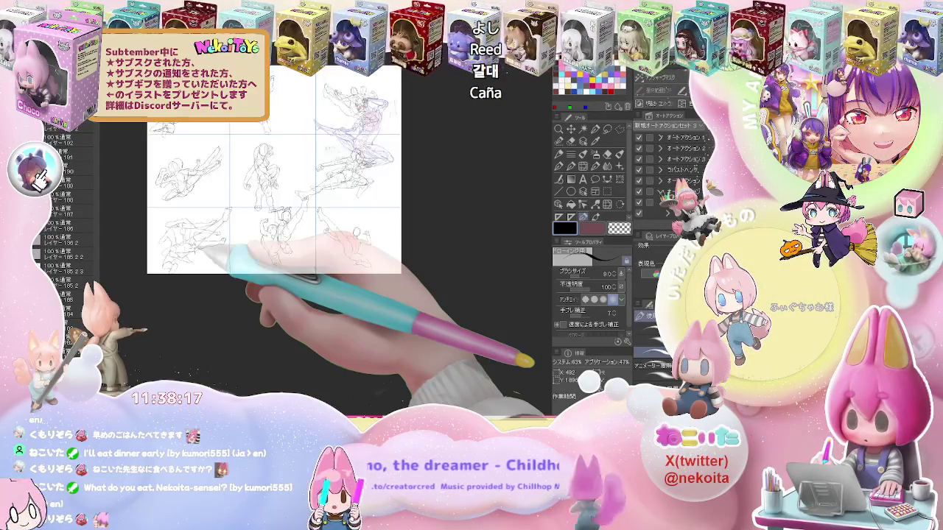
Start the second leaping figure beside the kicking one, sketching its body and leg lines
scroll(394, 232, up, 2)
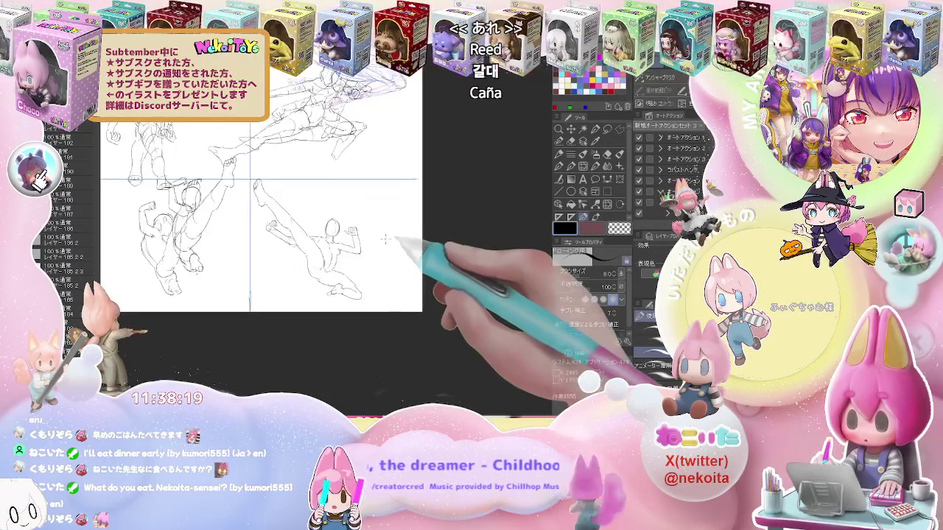
scroll(389, 241, down, 2)
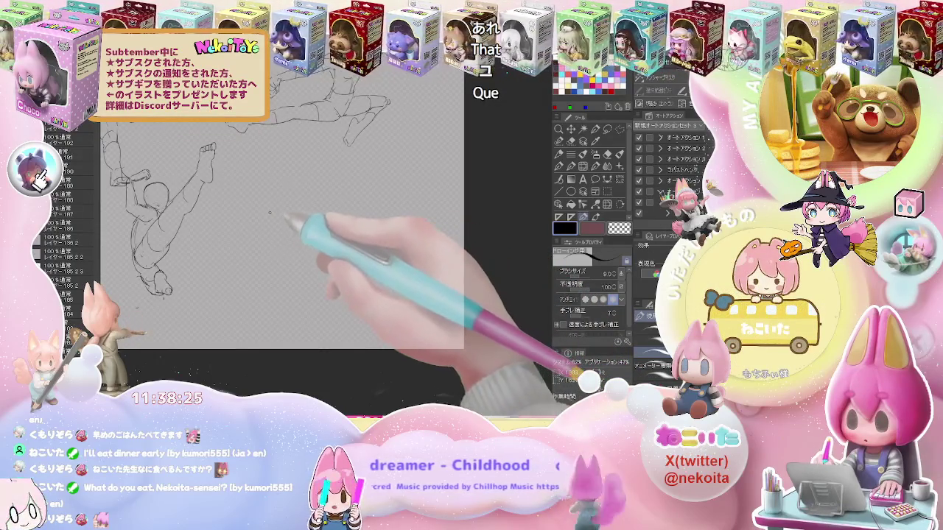
drag(274, 194, 311, 259)
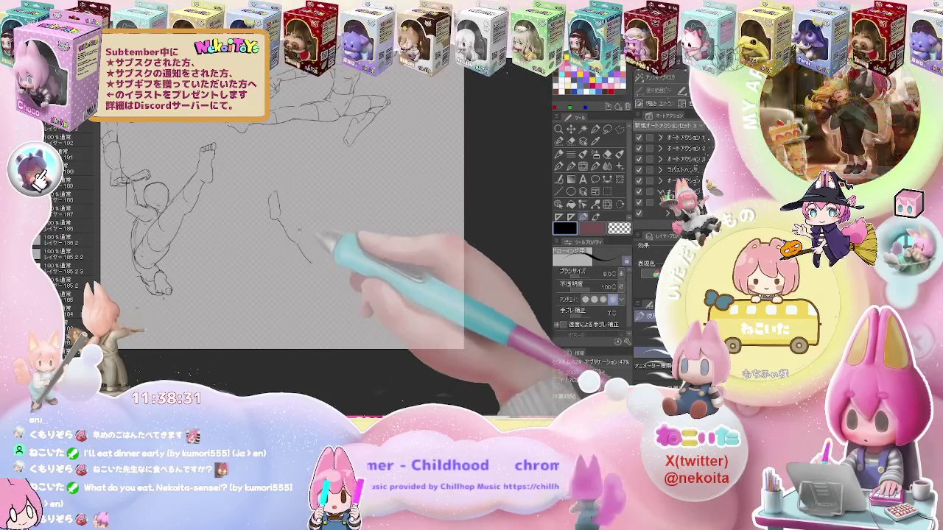
drag(293, 221, 308, 238)
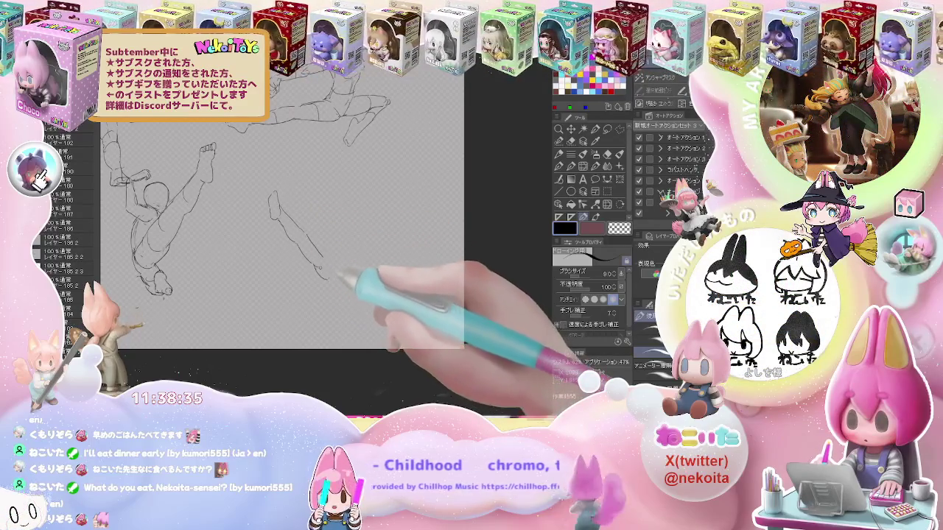
drag(316, 243, 330, 256)
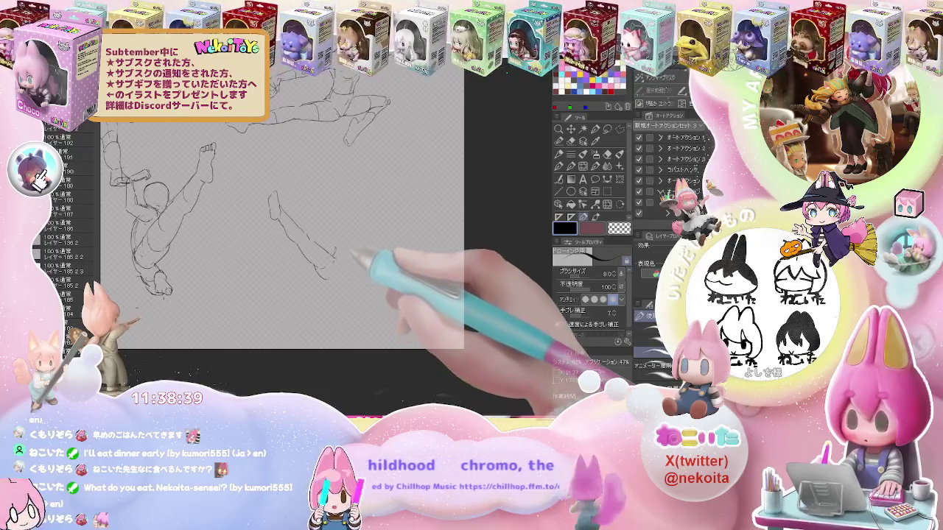
mouse_move(333, 234)
mouse_down()
mouse_move(361, 232)
mouse_move(361, 246)
mouse_up()
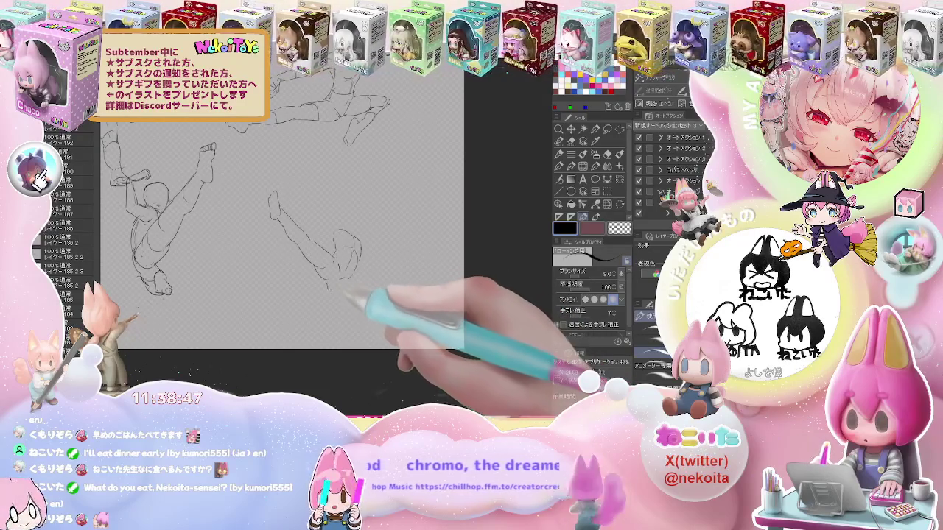
Add the right-hand figure's foot, a body stroke and hand detail, cleaning lines with the eraser
drag(335, 286, 368, 300)
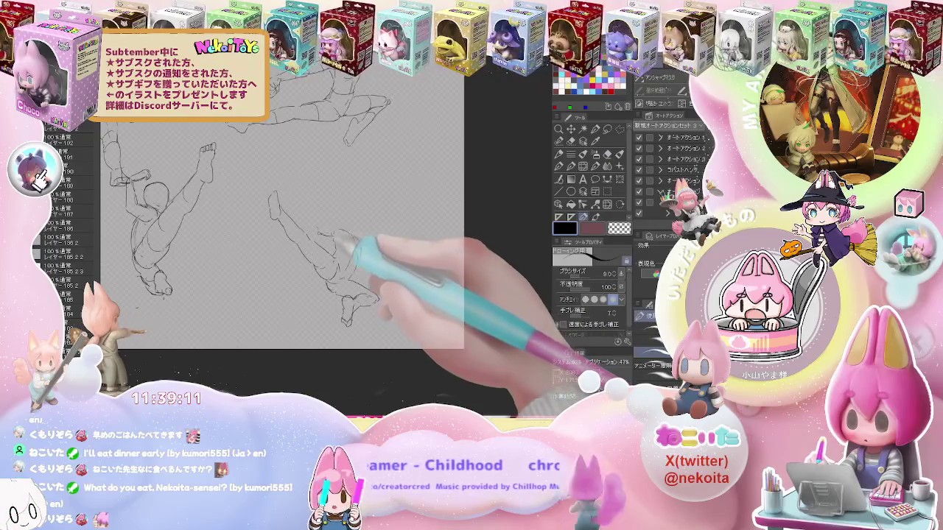
drag(318, 206, 321, 225)
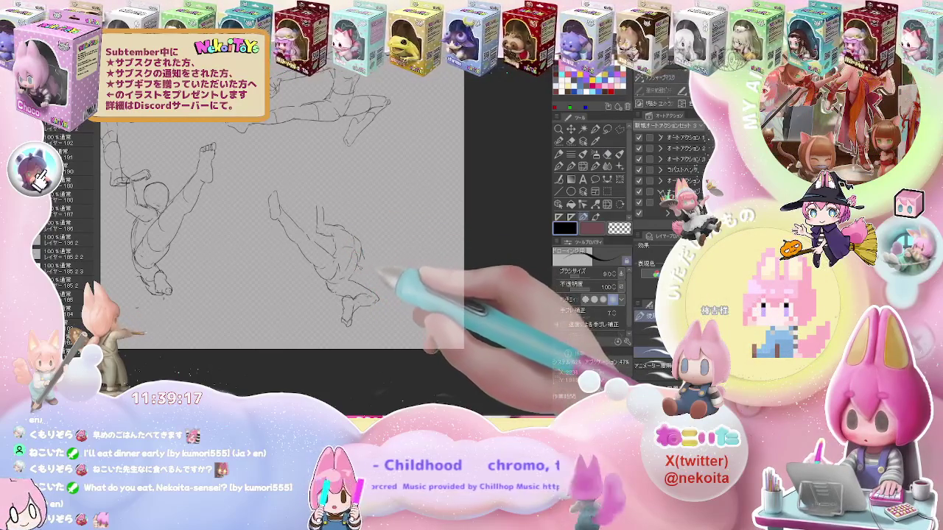
key(e)
key(p)
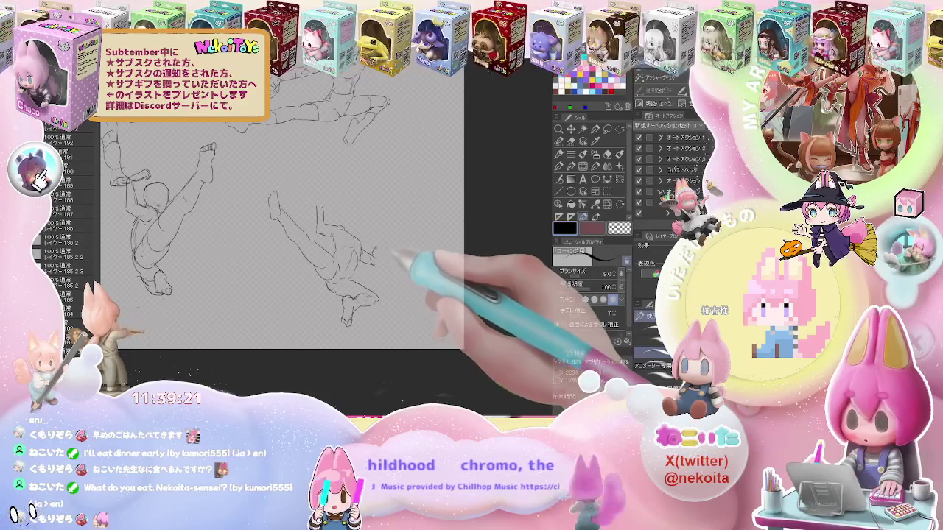
drag(372, 253, 383, 264)
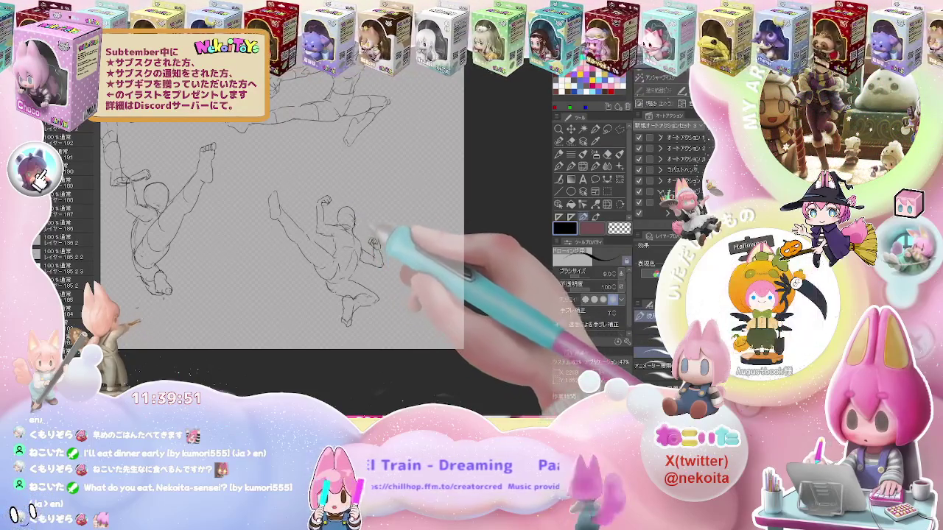
scroll(381, 228, down, 2)
scroll(381, 228, down, 2)
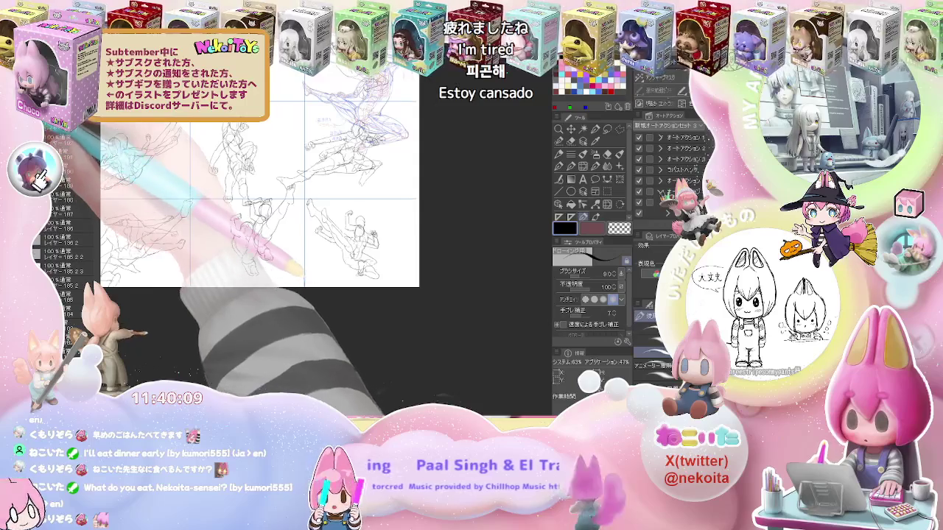
Hide the earlier pose sketches and draw a new figure's head circle in blank canvas space
key(Delete)
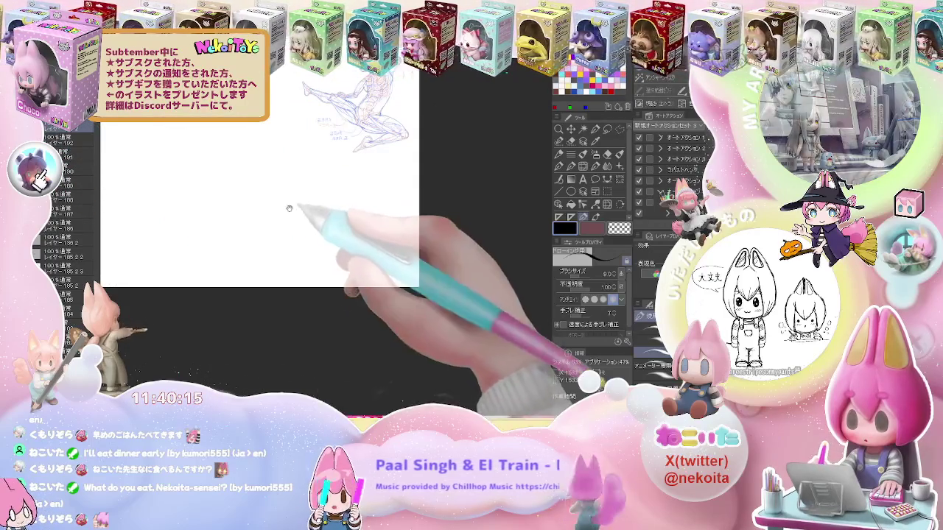
drag(291, 222, 364, 252)
drag(240, 194, 228, 253)
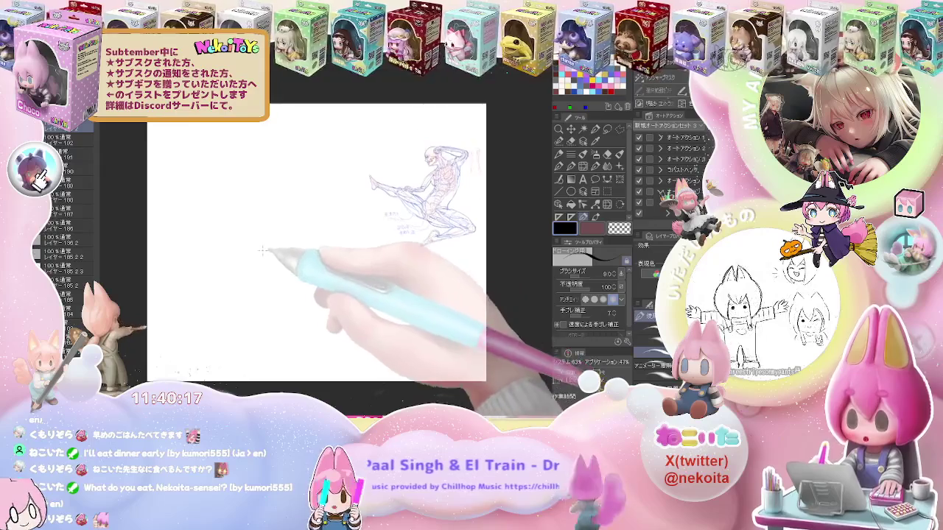
mouse_move(215, 215)
mouse_down()
mouse_move(215, 240)
mouse_move(226, 232)
mouse_move(206, 244)
mouse_up()
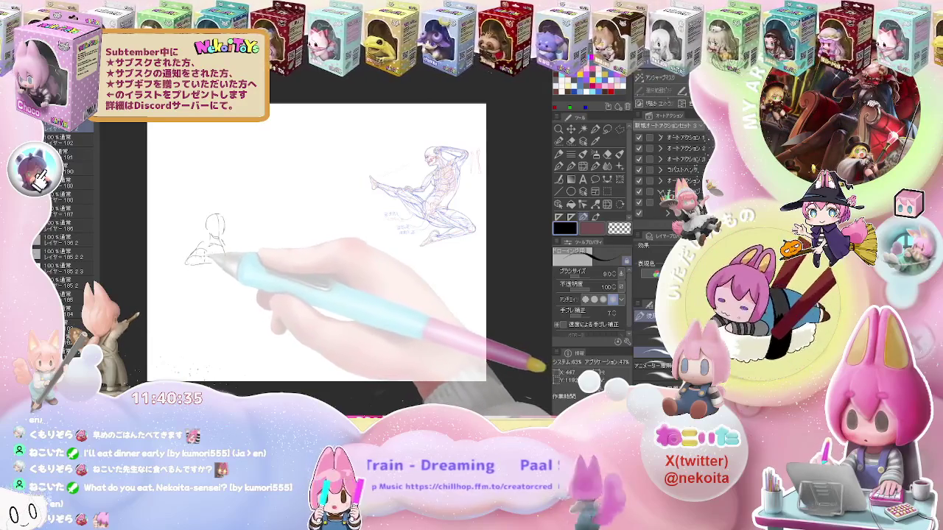
Sketch the lines around the new figure's shoulder, erasing stray marks as needed
key(e)
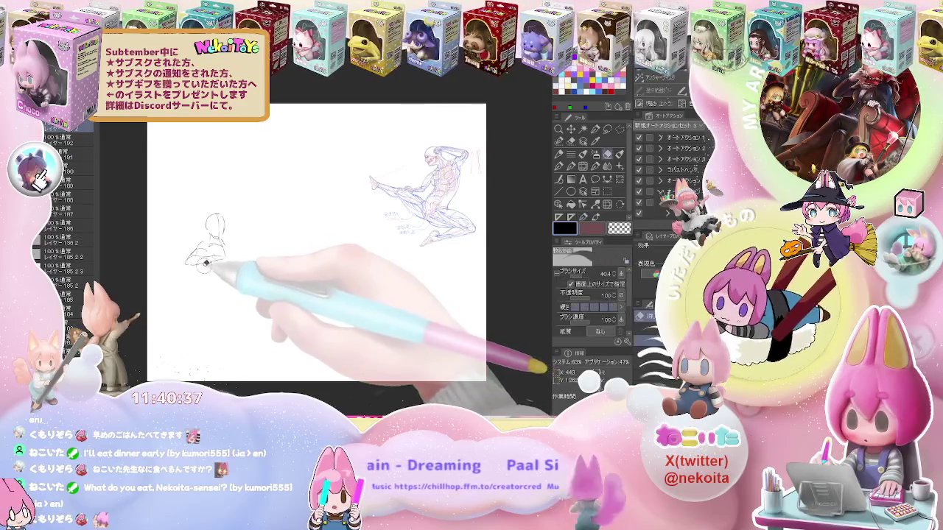
key(ctrl+plus)
key(p)
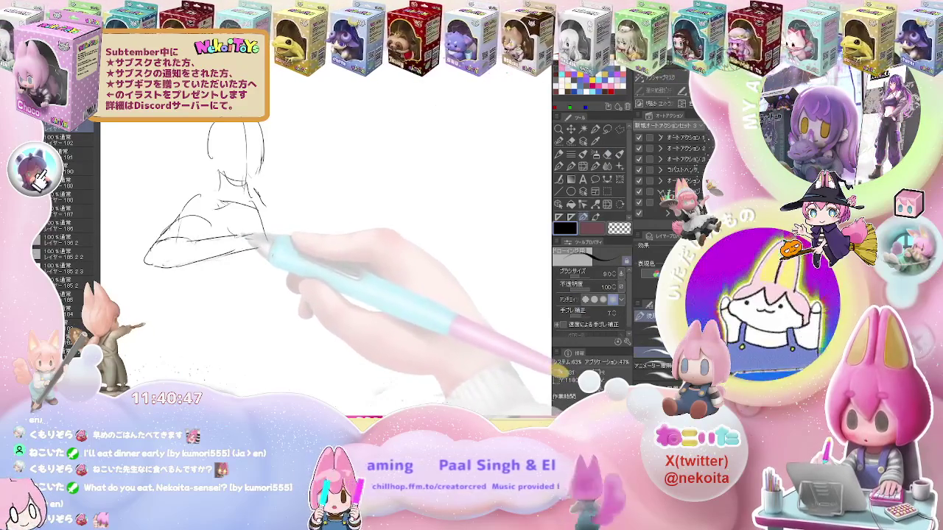
key(e)
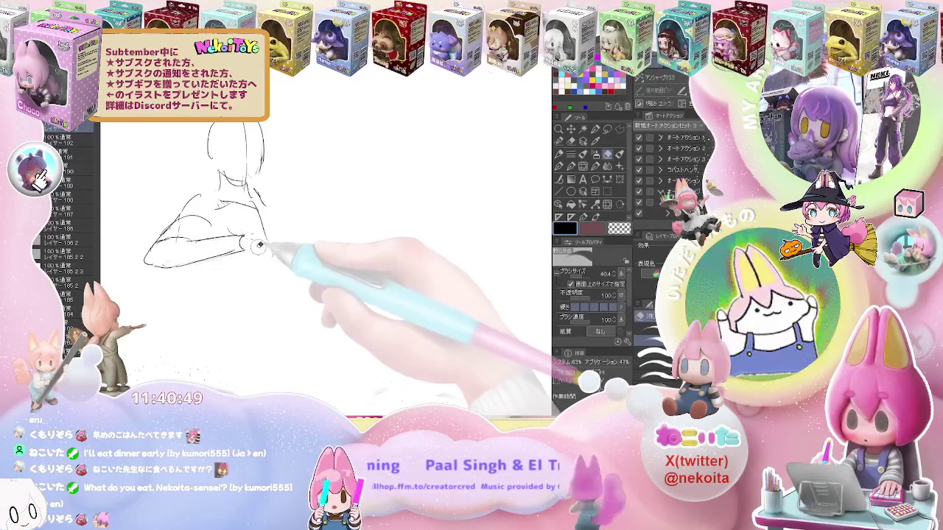
key(p)
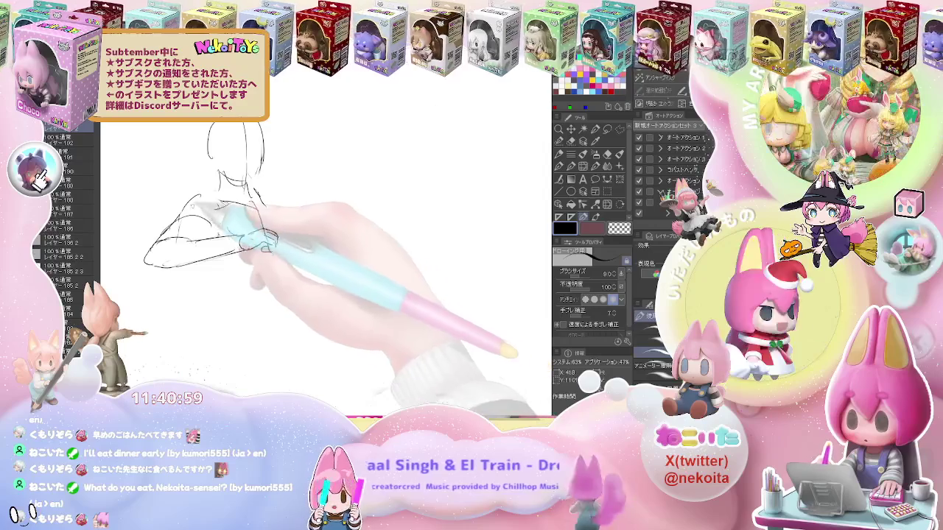
drag(217, 193, 261, 221)
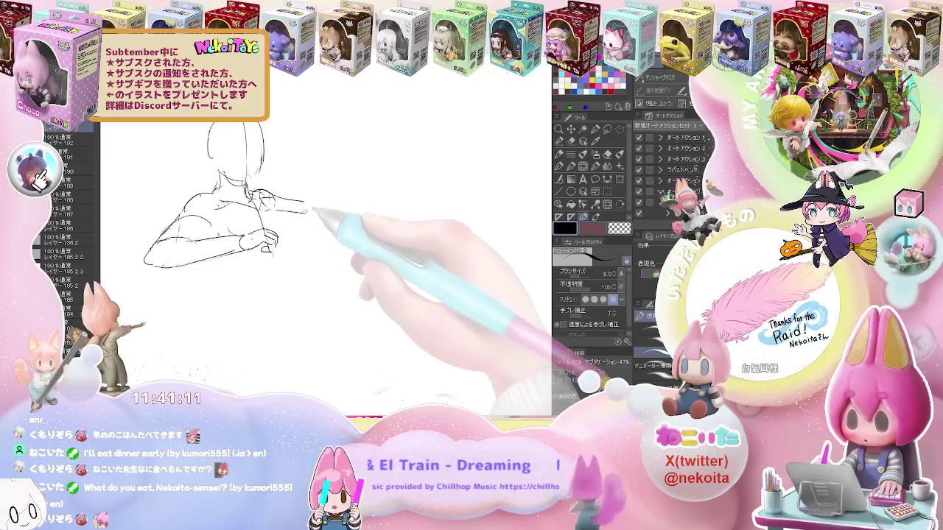
Draw the raised fist and a curve below the torso, cleaning up with the eraser
key(e)
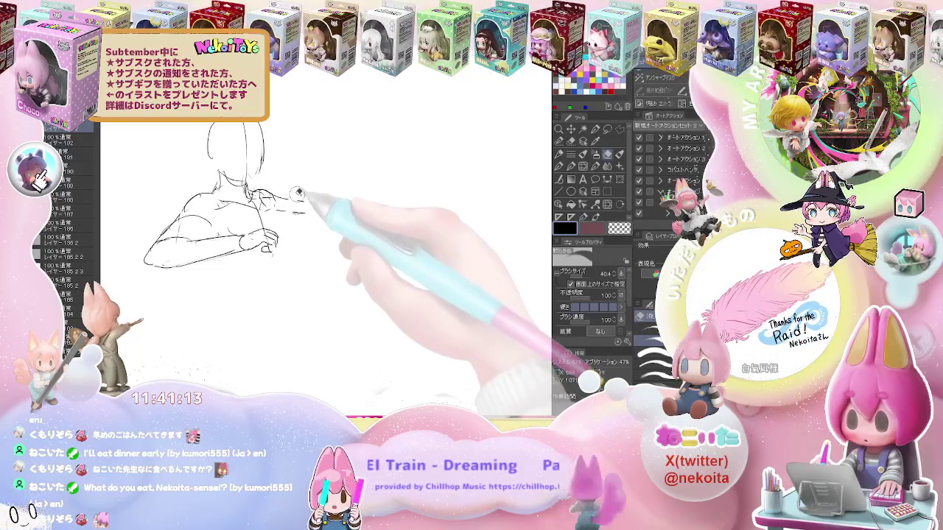
key(p)
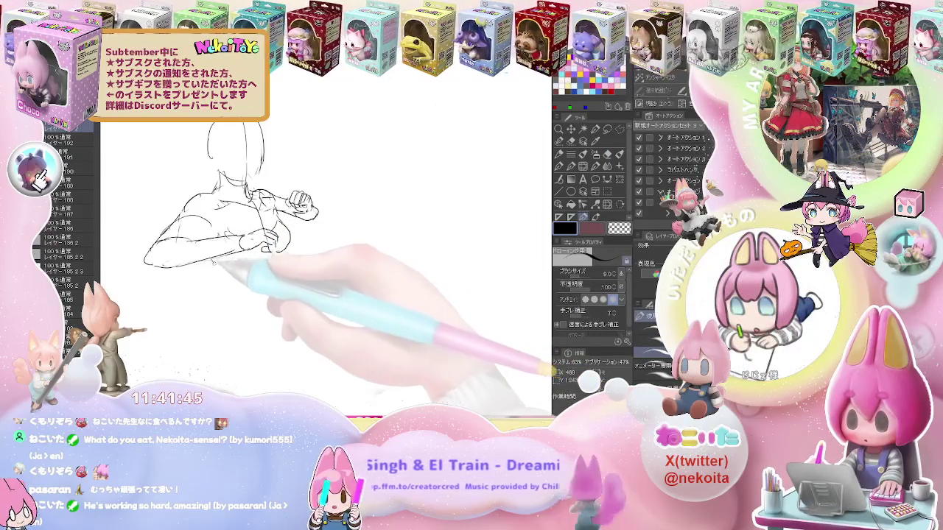
key(e)
key(p)
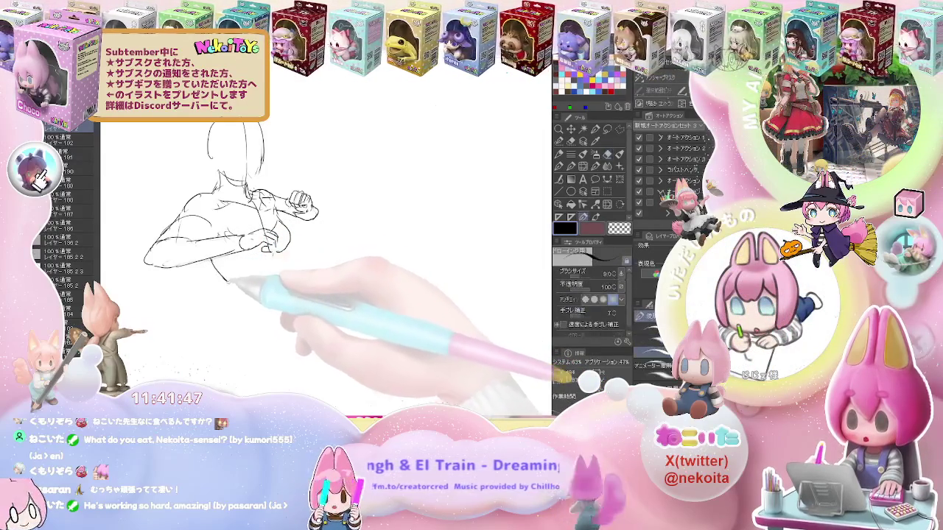
drag(216, 267, 234, 283)
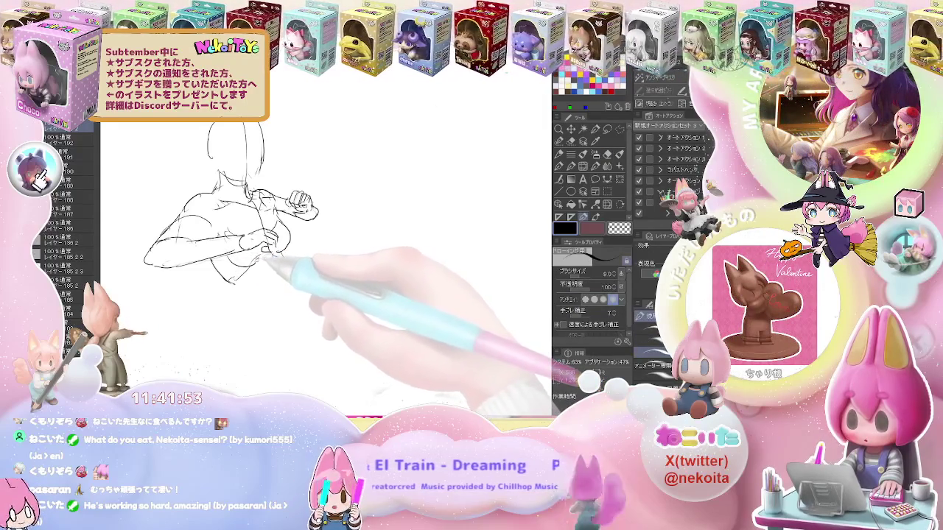
key(e)
key(p)
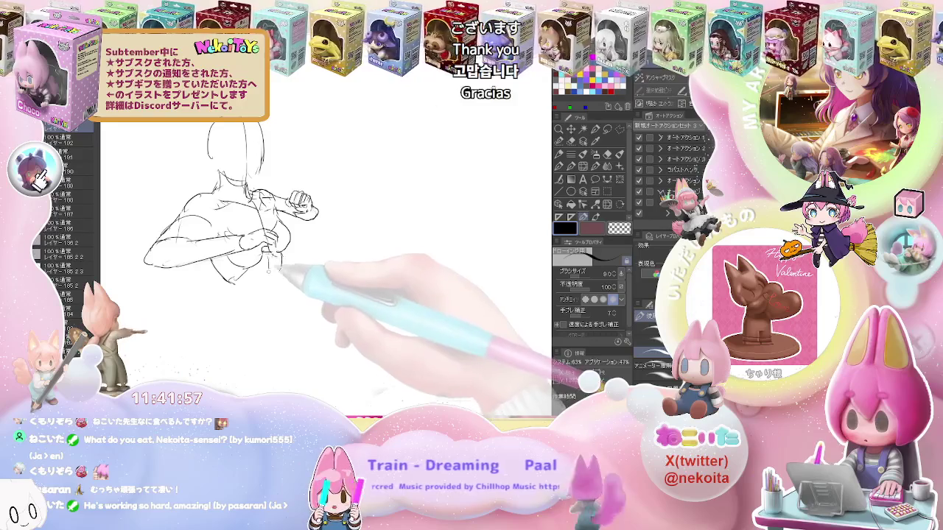
key(ctrl+minus)
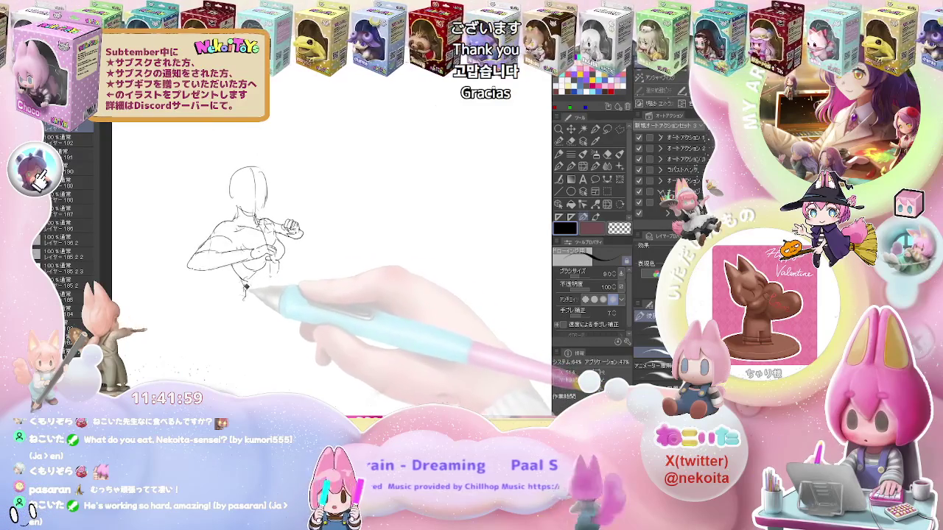
Add curved hip lines and a centre guide line through the figure's head
mouse_move(221, 302)
mouse_down()
mouse_move(250, 294)
mouse_move(256, 280)
mouse_up()
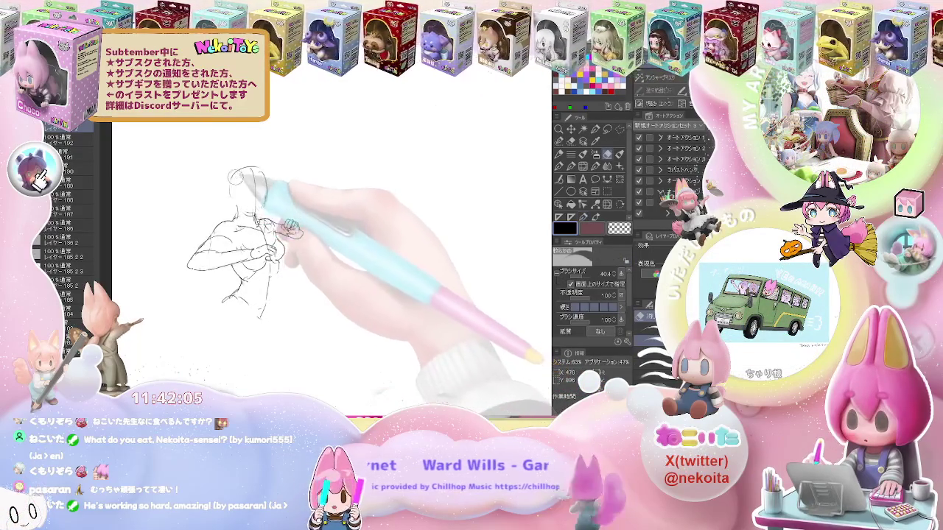
drag(249, 173, 247, 206)
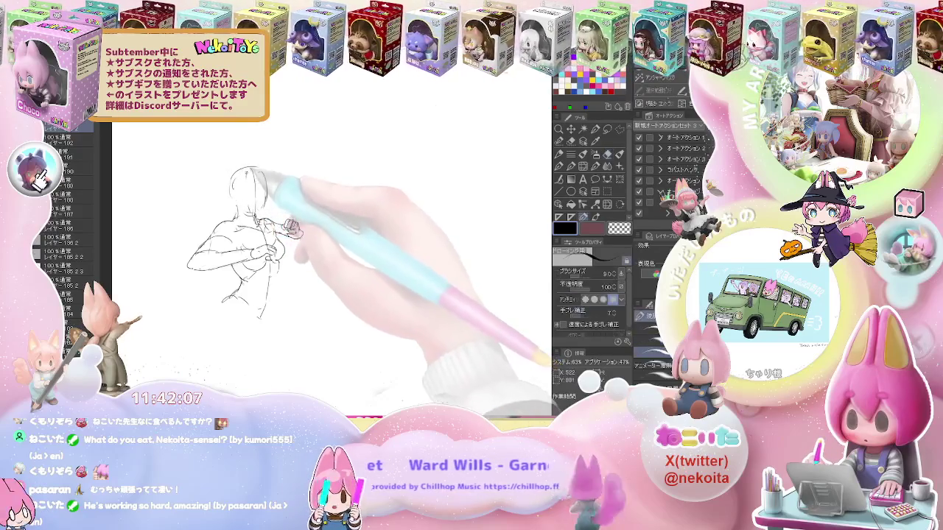
key(e)
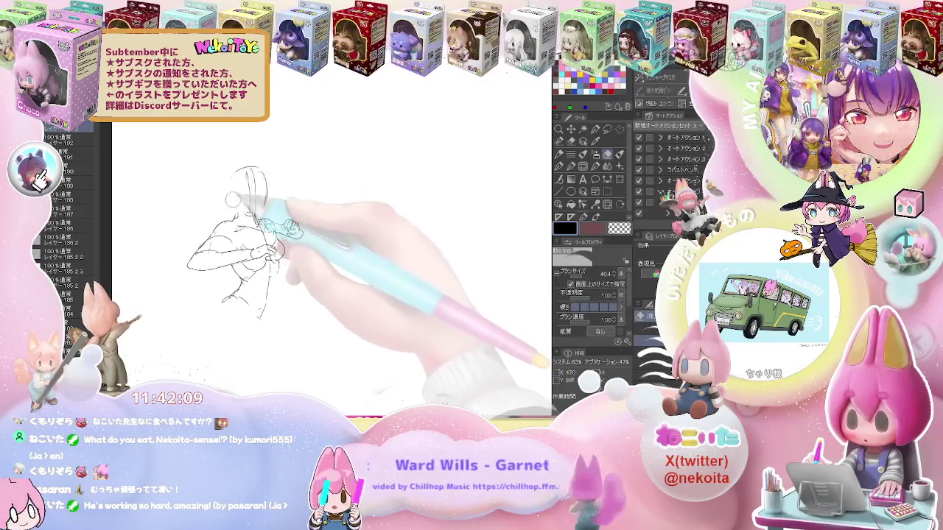
key(p)
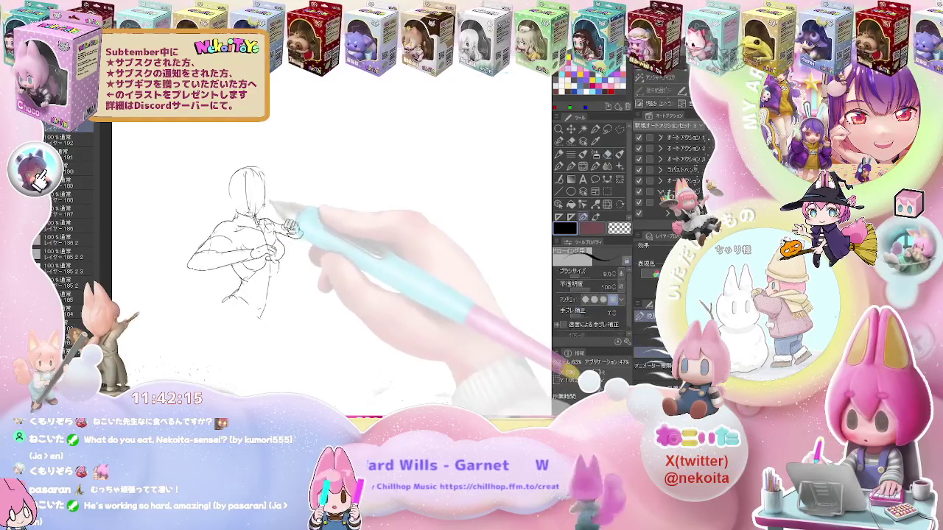
Draw the torso's right-side contour and begin a raised leg left of the figure
mouse_move(277, 266)
mouse_down()
mouse_move(275, 312)
mouse_move(190, 313)
mouse_up()
drag(167, 251, 168, 280)
mouse_move(149, 228)
mouse_down()
mouse_move(145, 200)
mouse_move(156, 185)
mouse_up()
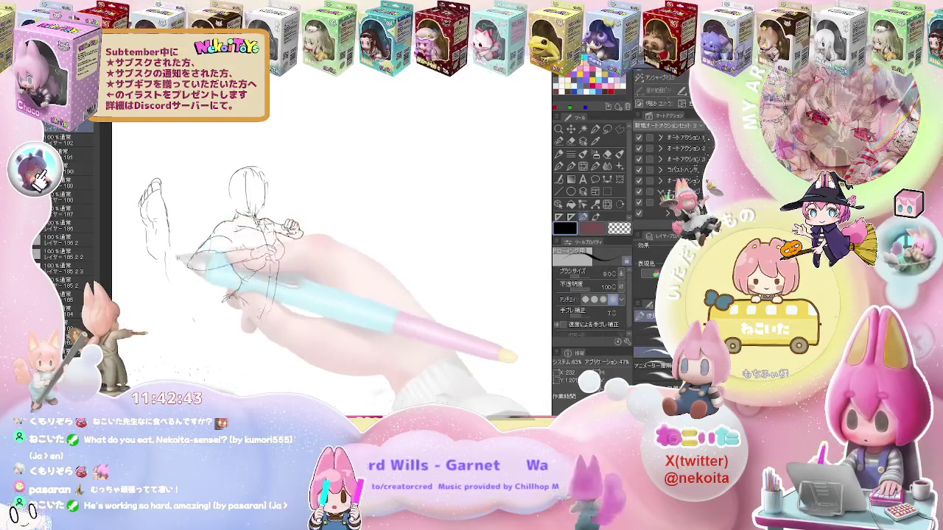
Flip the canvas view horizontally and sketch the right-hand figure's diagonal lower leg
key(h)
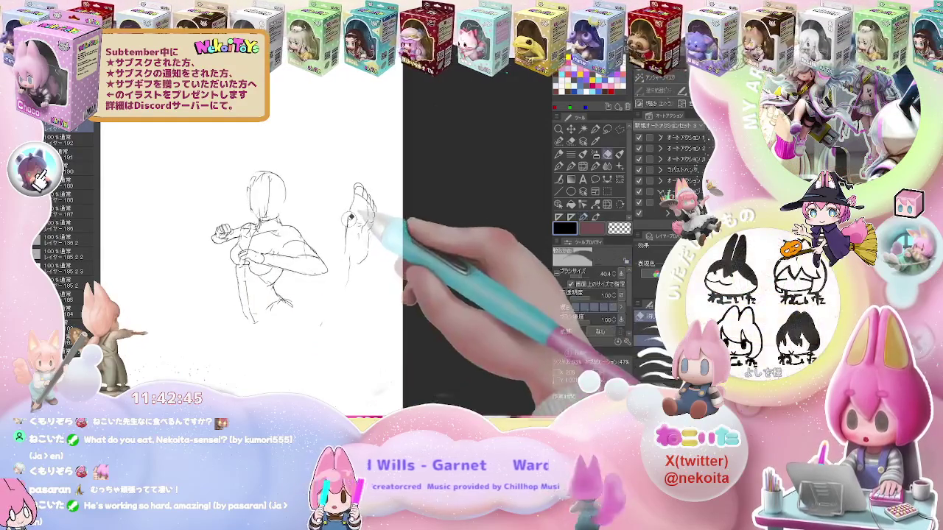
mouse_move(348, 221)
mouse_down()
mouse_move(339, 256)
mouse_move(280, 298)
mouse_up()
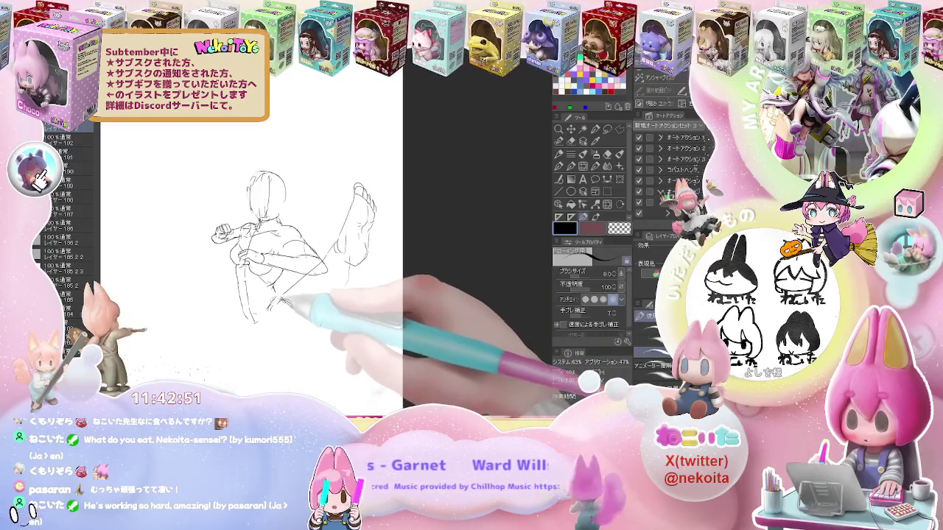
key(e)
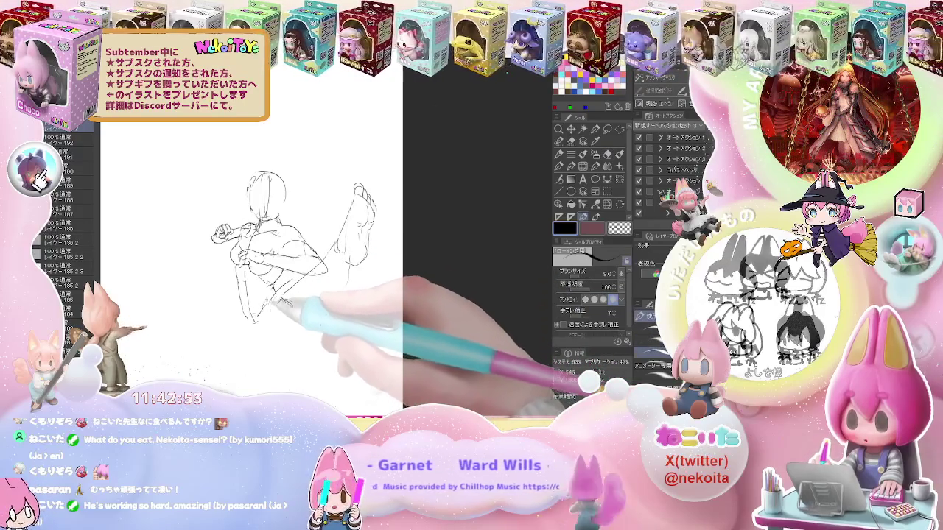
key(p)
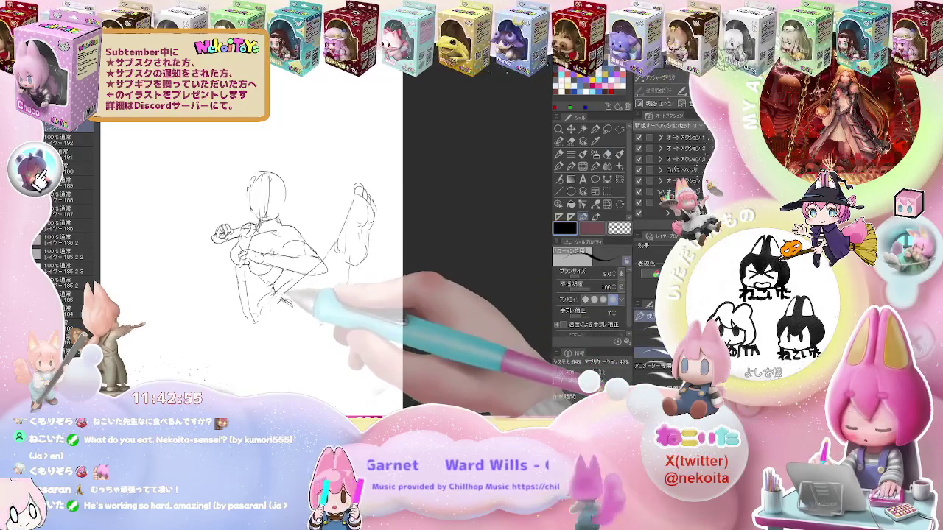
Clean up stray lines around the foot tip, alternating eraser and pencil
key(e)
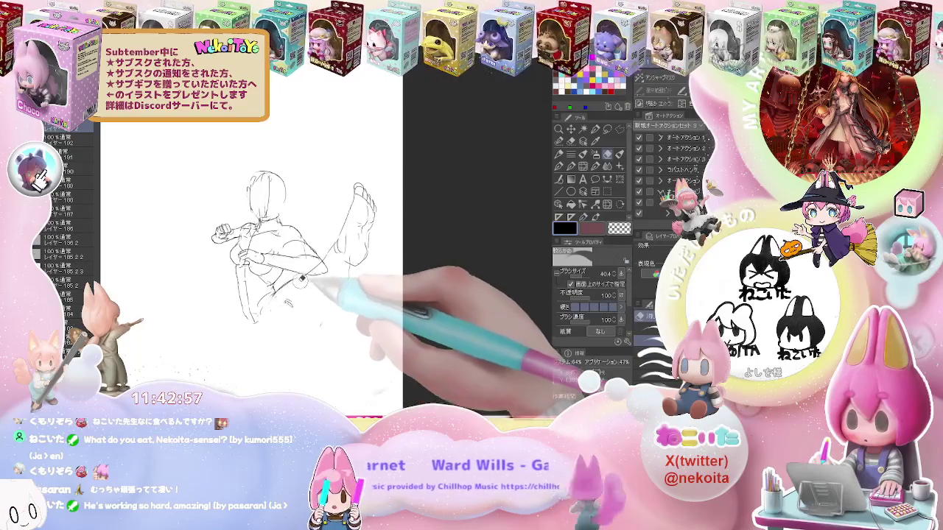
key(p)
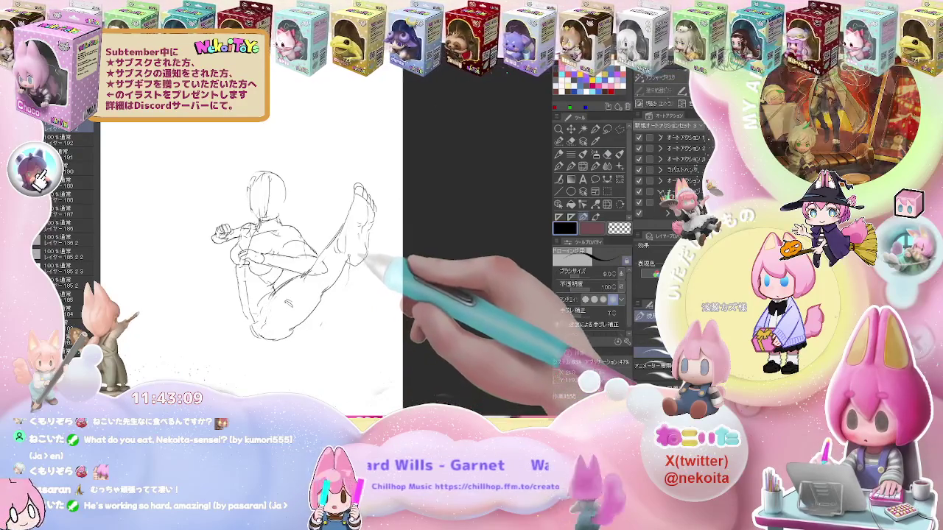
key(e)
key(p)
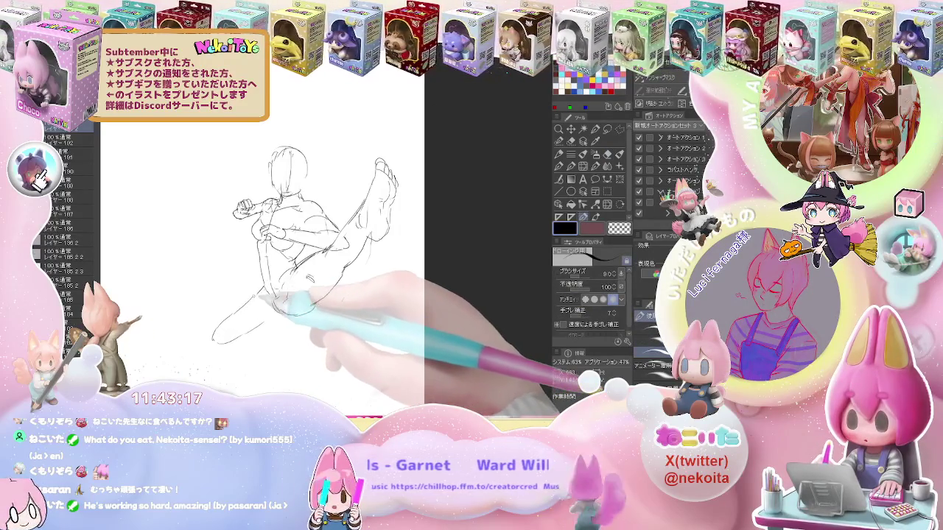
key(e)
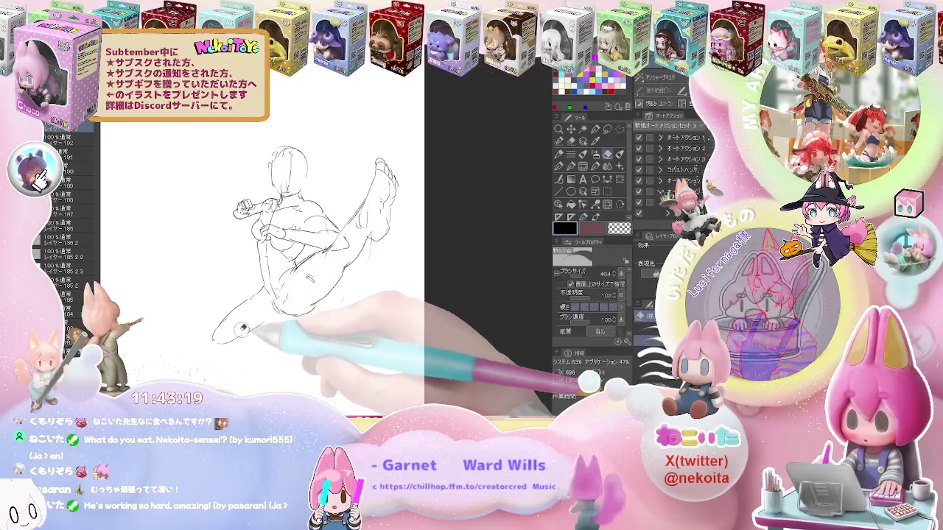
drag(246, 325, 214, 341)
key(p)
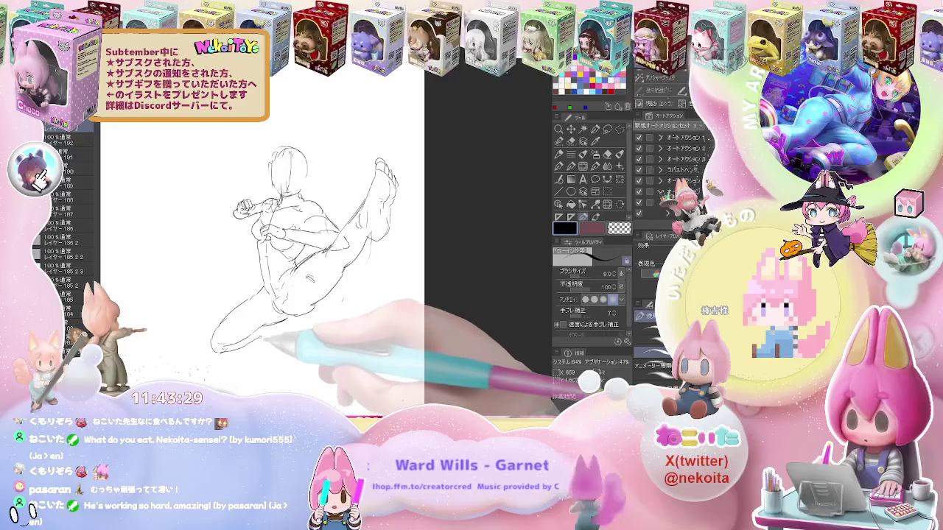
Mirror the canvas and rework the kicking figure's folded leg with pen and eraser
key(h)
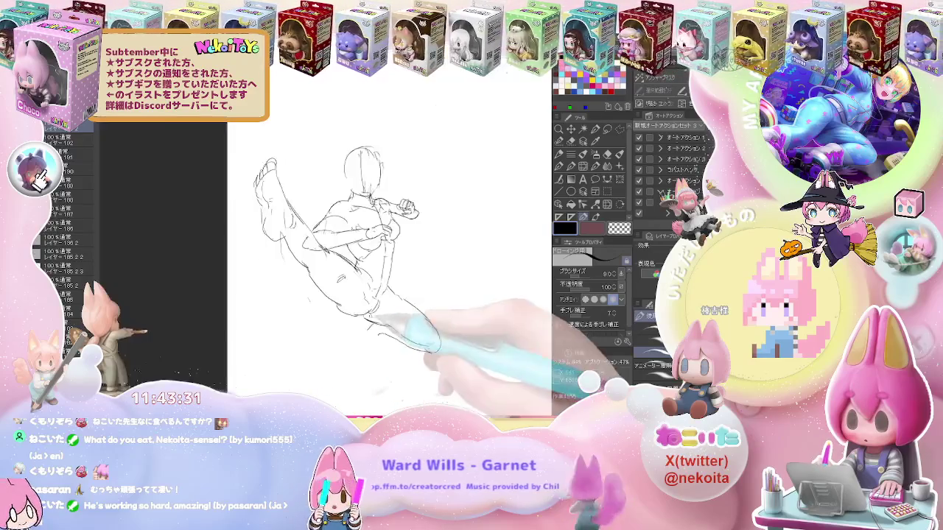
key(e)
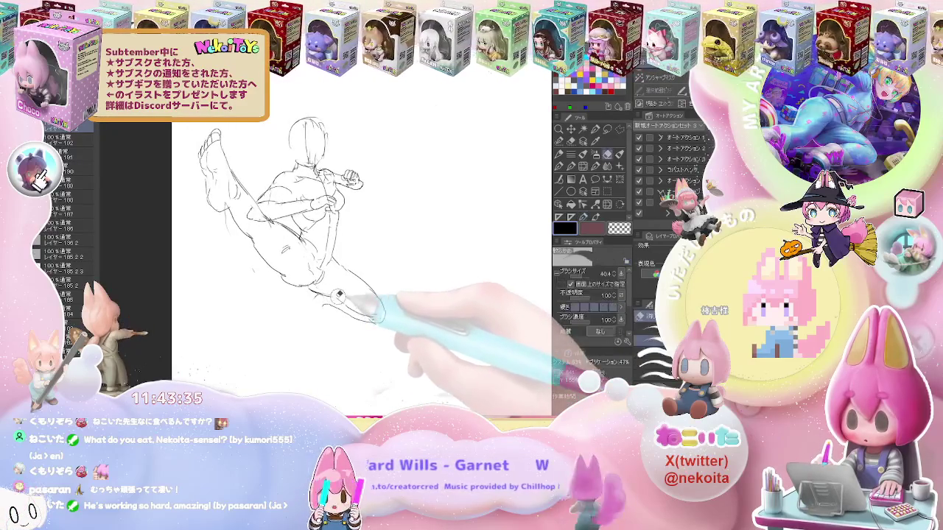
key(p)
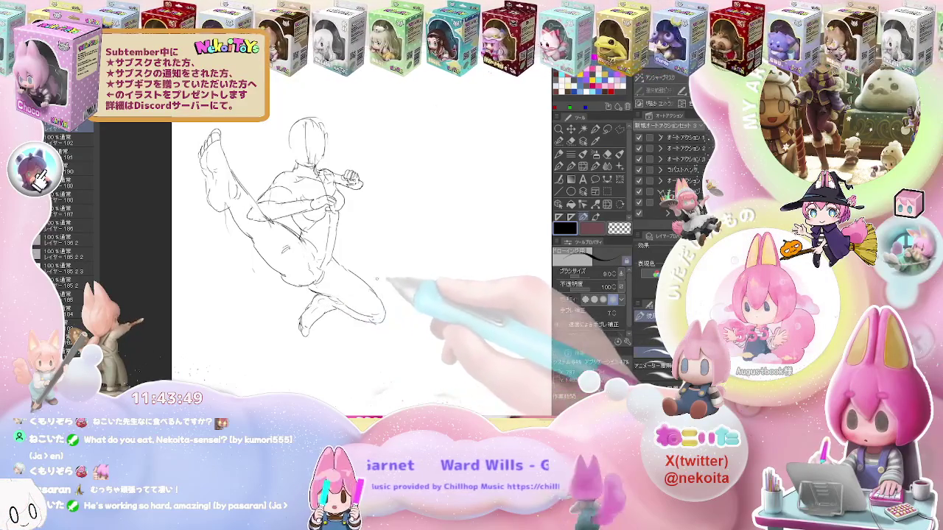
key(ctrl+minus)
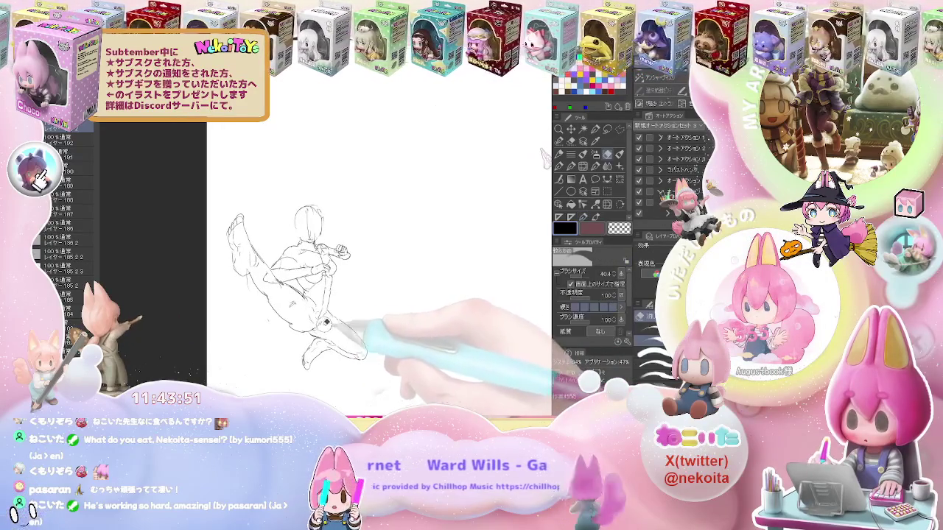
key(ctrl+plus)
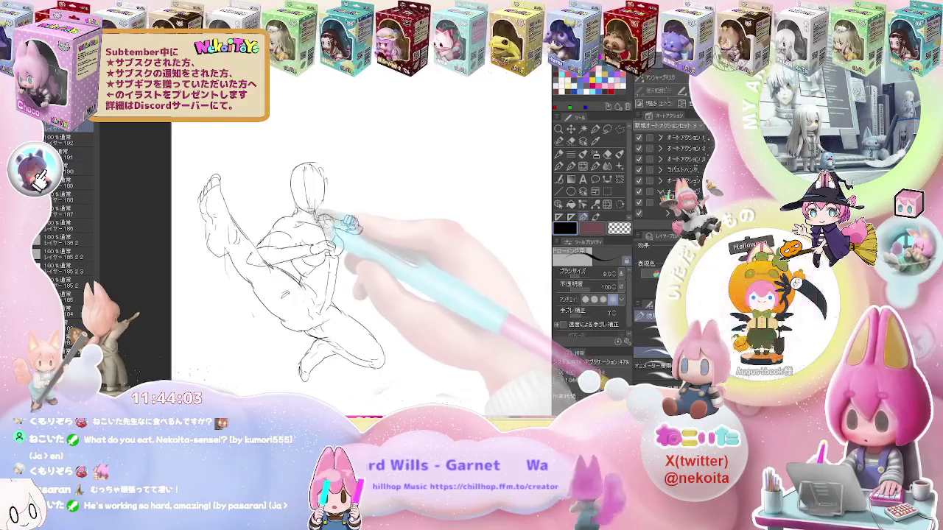
Refine the clenched fist beside the head, raise the pen size to 9, and flip the canvas horizontally
key(e)
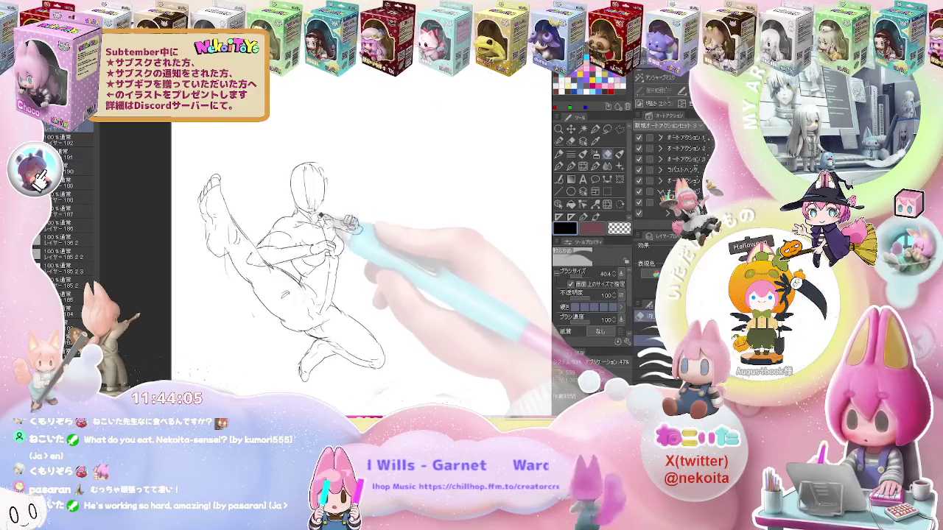
key(p)
key(e)
key(p)
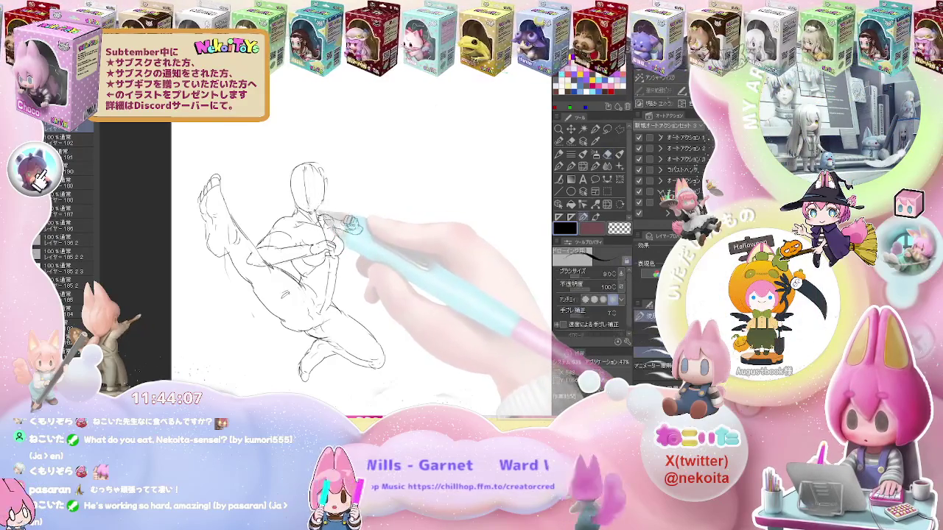
key(e)
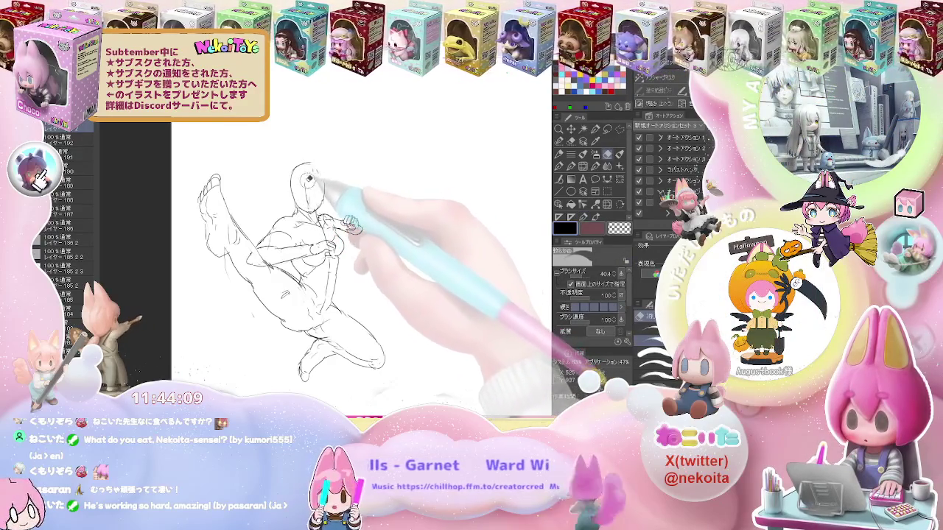
key(p)
key(e)
key(p)
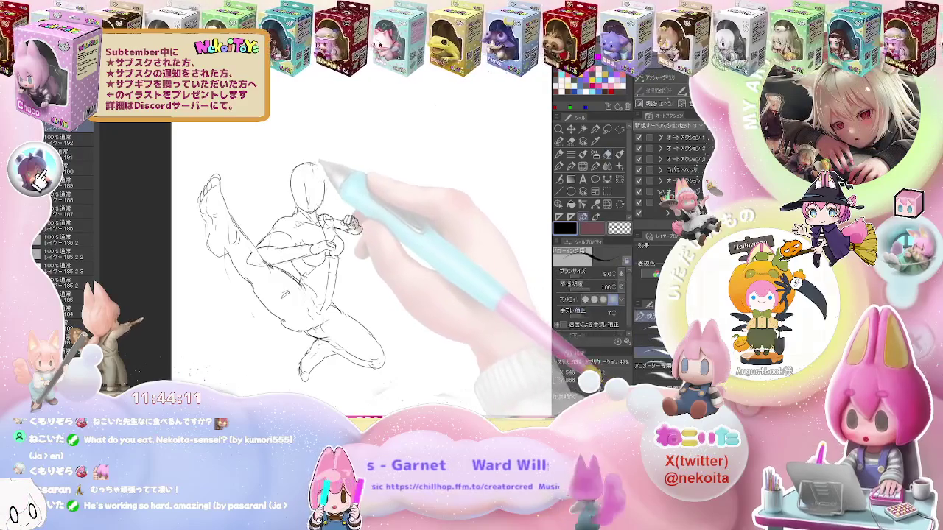
key(e)
key(p)
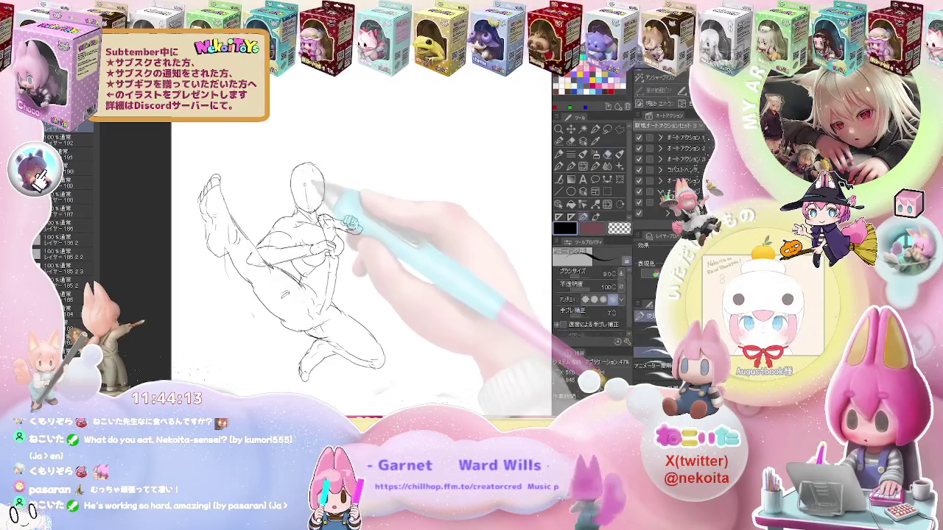
key(bracketright)
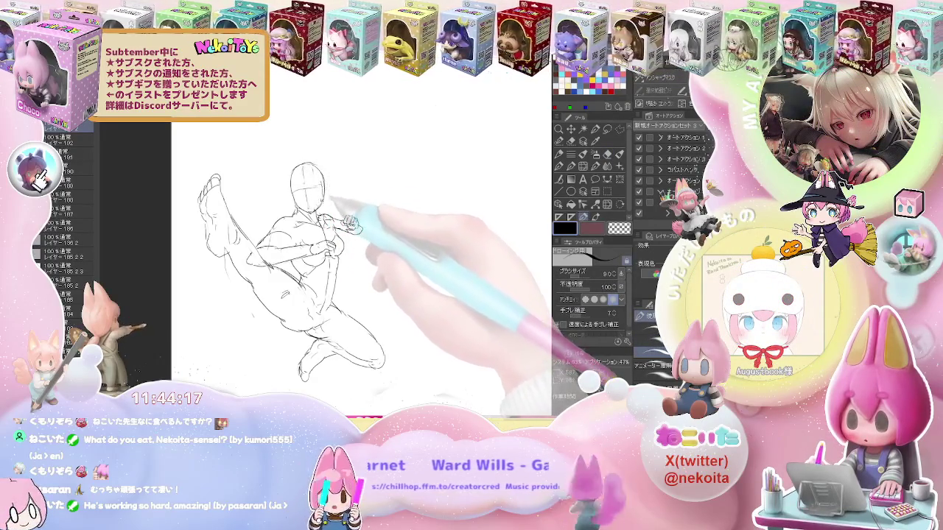
key(h)
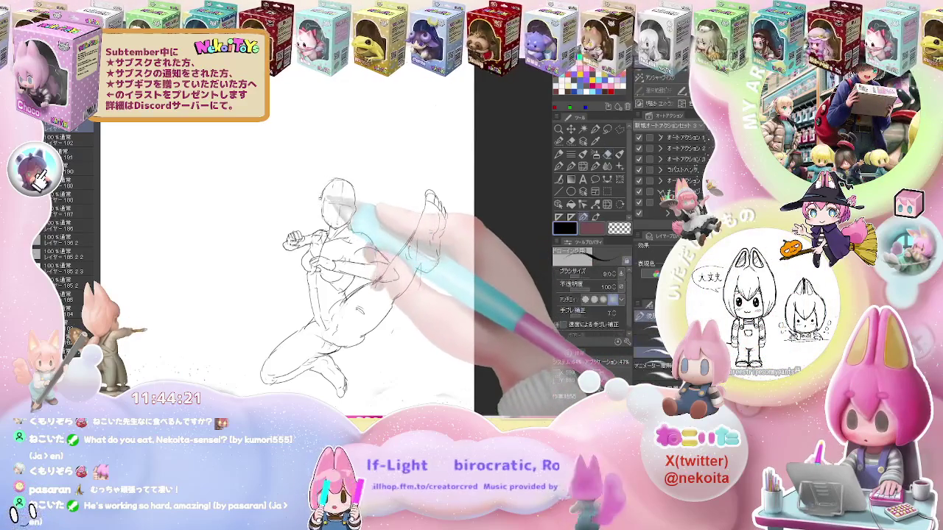
Erase and redraw the thigh and hip lines where the raised leg meets the hips
key(e)
key(ctrl+minus)
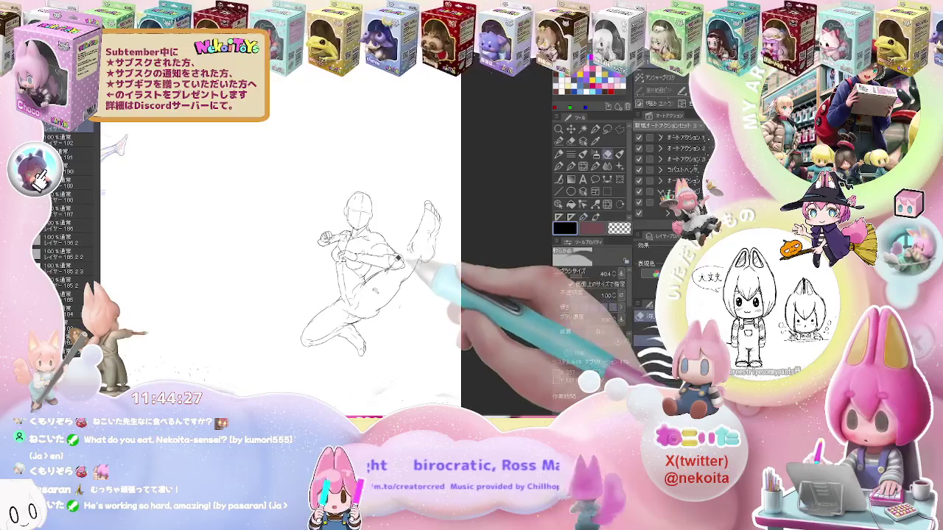
key(p)
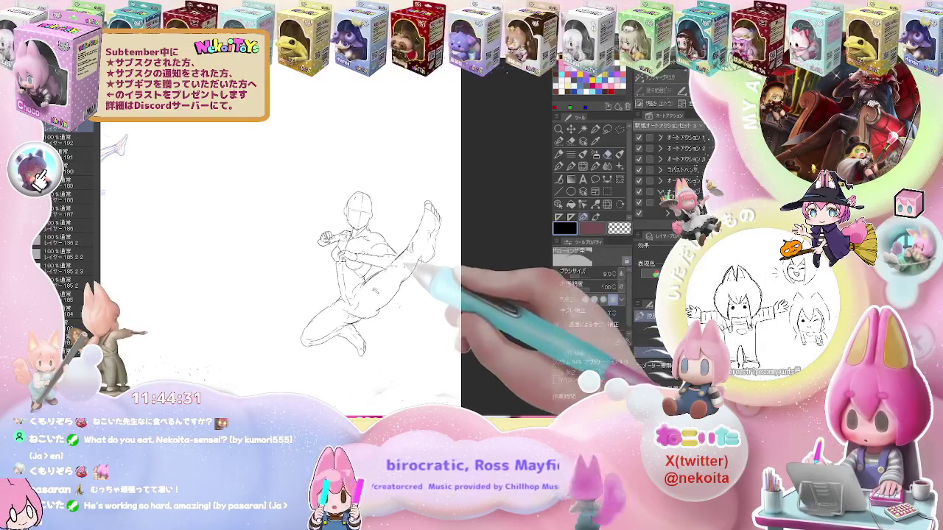
key(e)
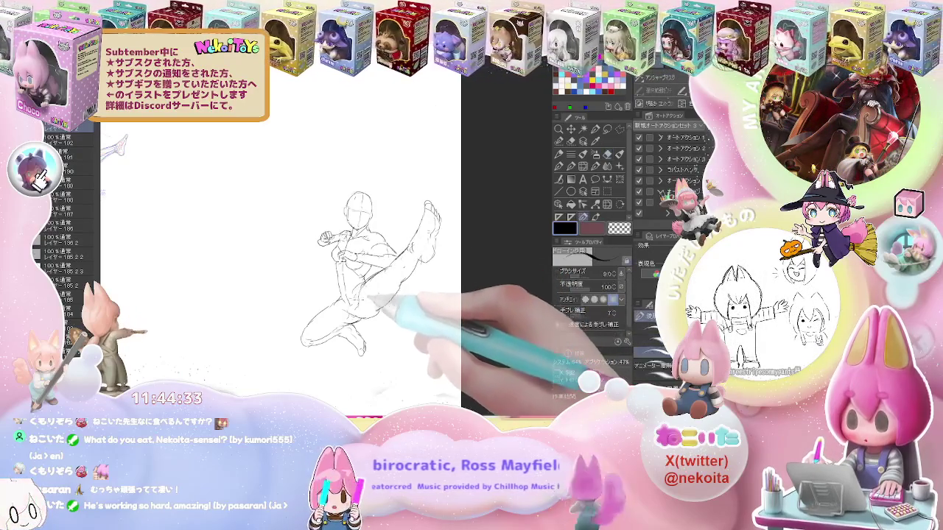
key(p)
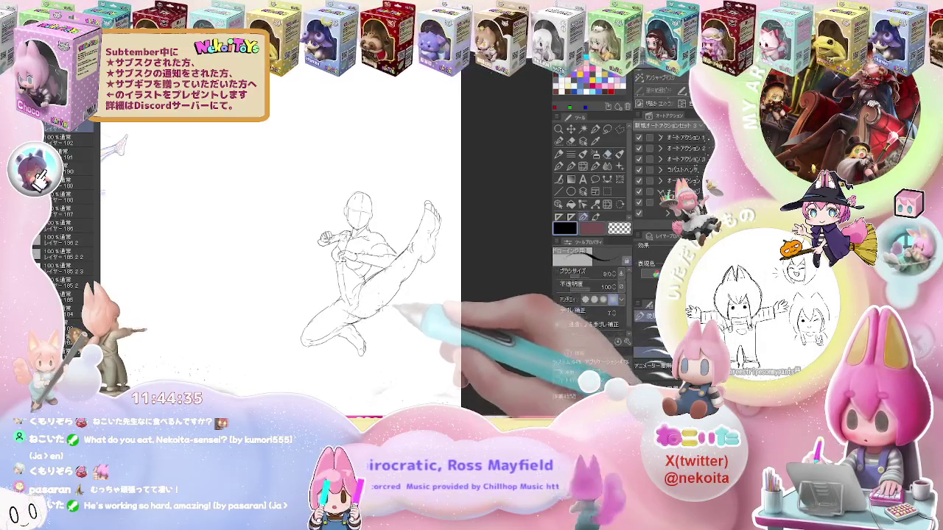
key(p)
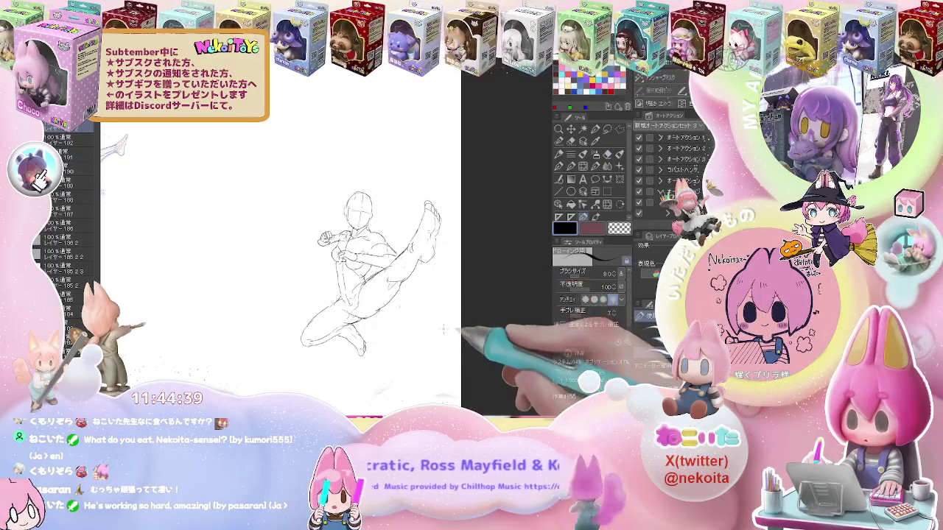
scroll(443, 344, down, 1)
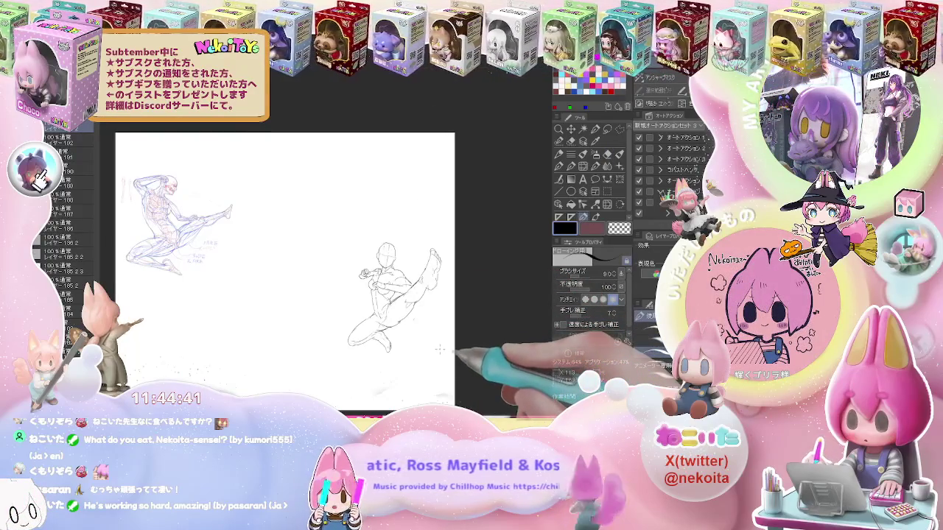
scroll(434, 340, up, 2)
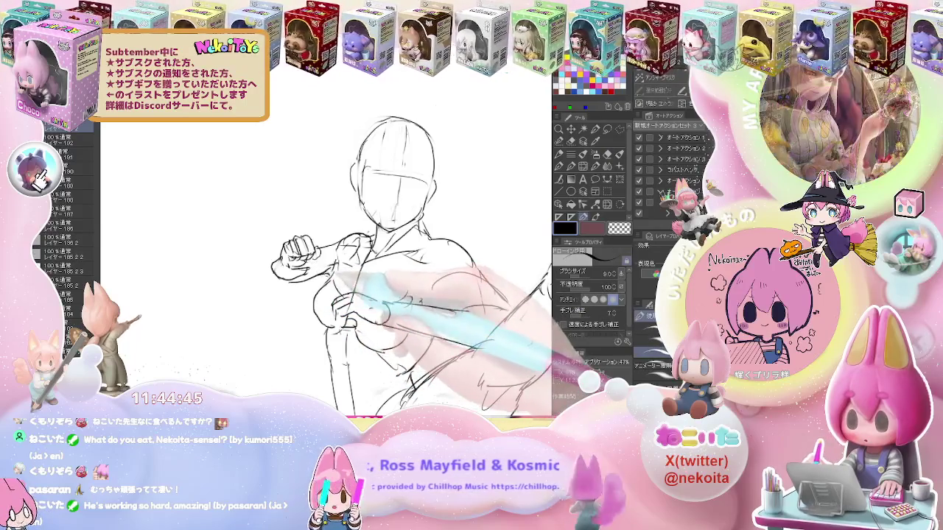
key(e)
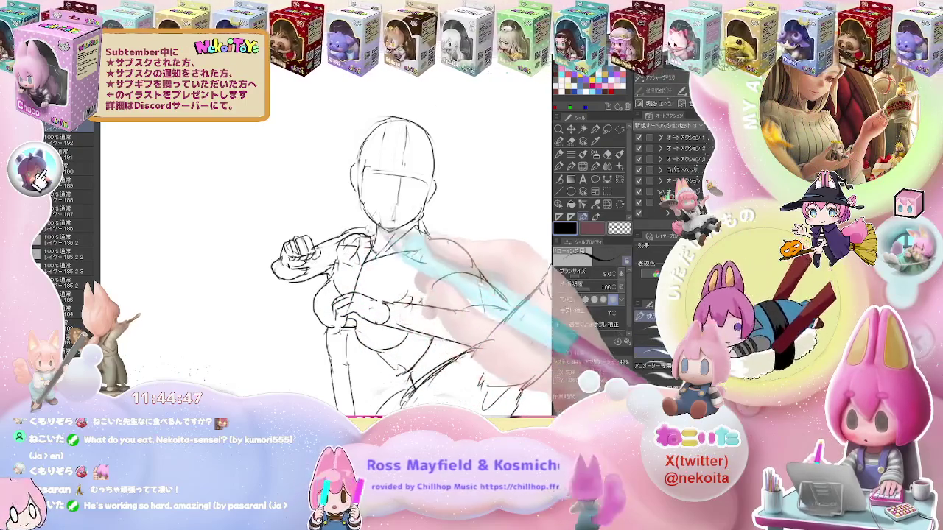
scroll(412, 258, down, 1)
key(h)
scroll(464, 272, down, 1)
scroll(475, 294, down, 1)
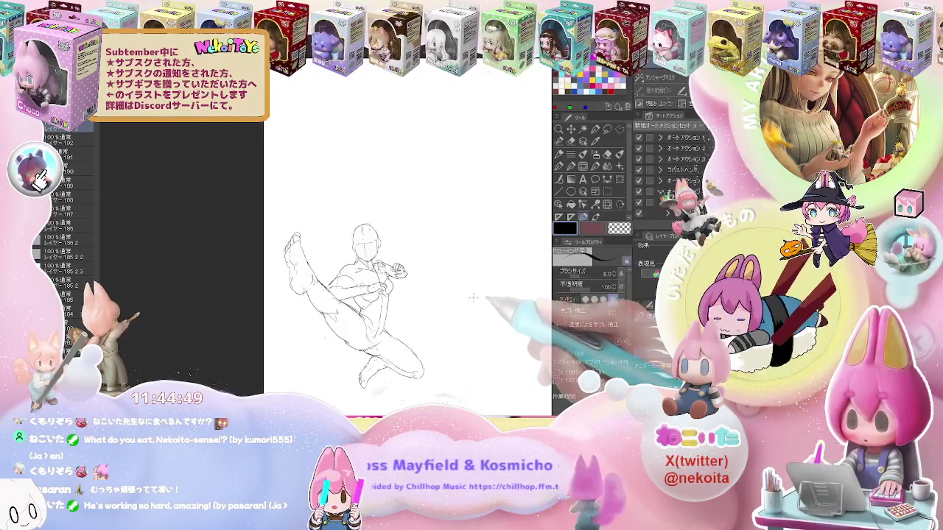
drag(479, 303, 308, 259)
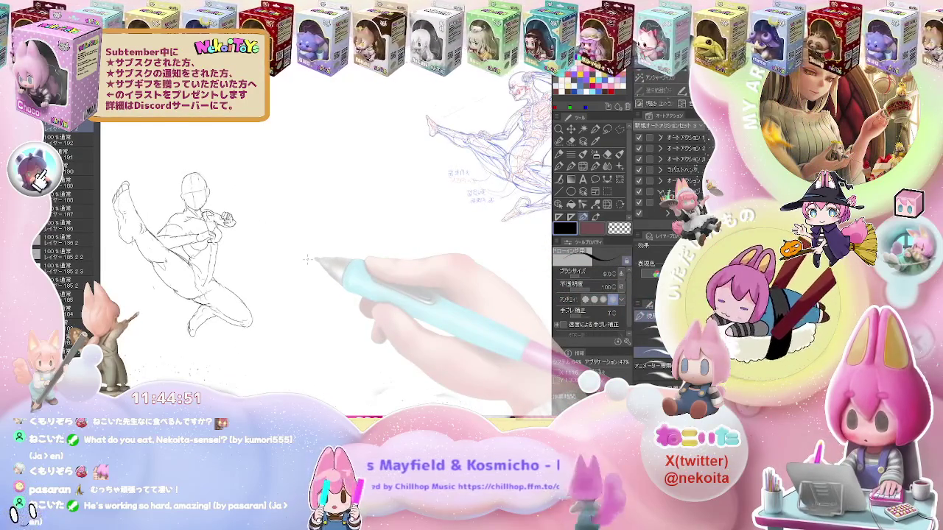
scroll(308, 259, down, 1)
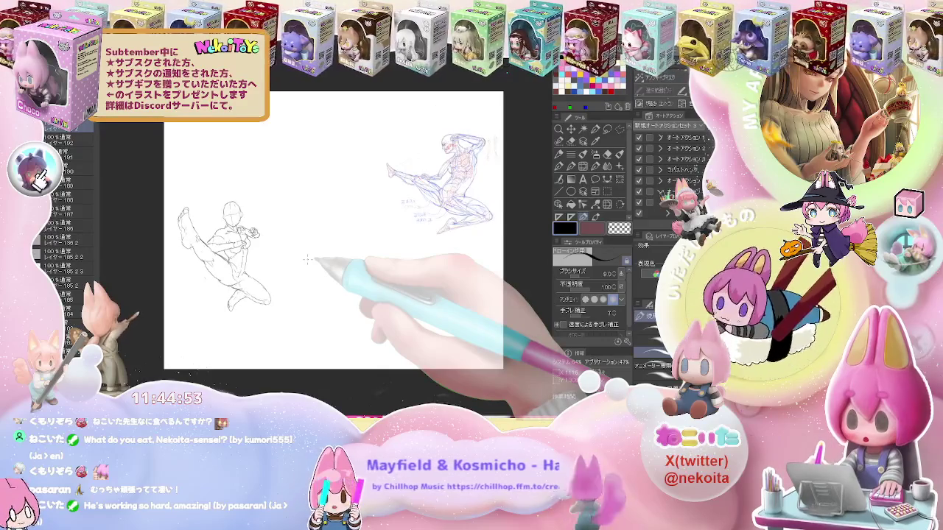
scroll(306, 261, up, 2)
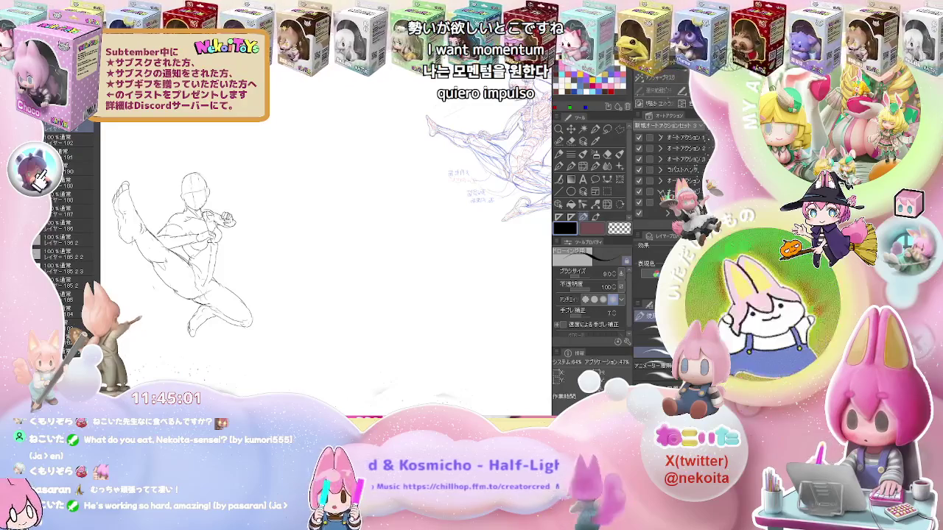
Switch to red and draw a correction oval over the figure's head
click(573, 74)
key(ctrl+plus)
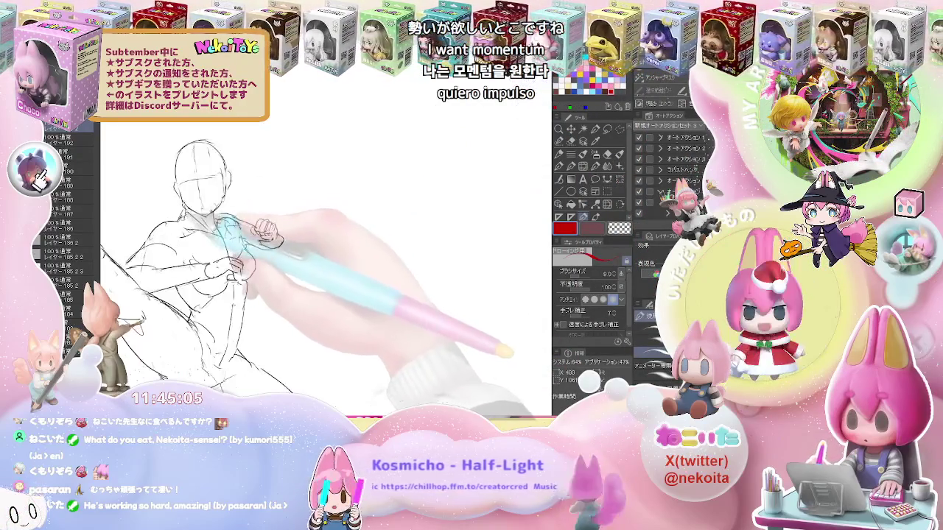
drag(221, 154, 193, 210)
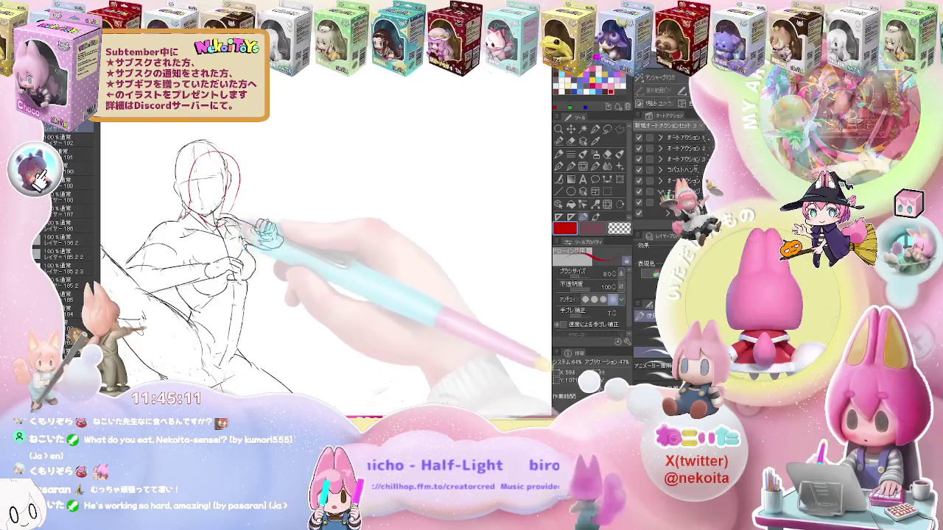
key(e)
key(p)
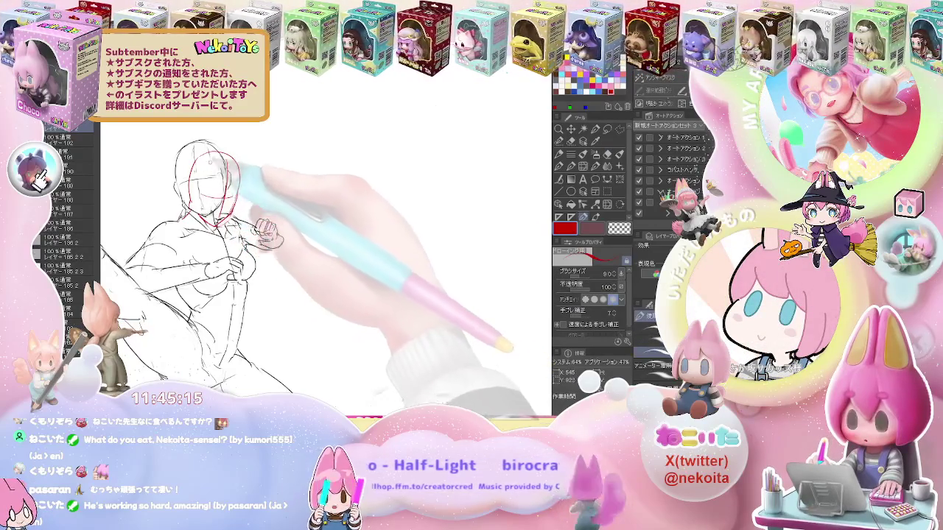
Add a red correction line along the torso and extended kicking leg
key(ctrl+minus)
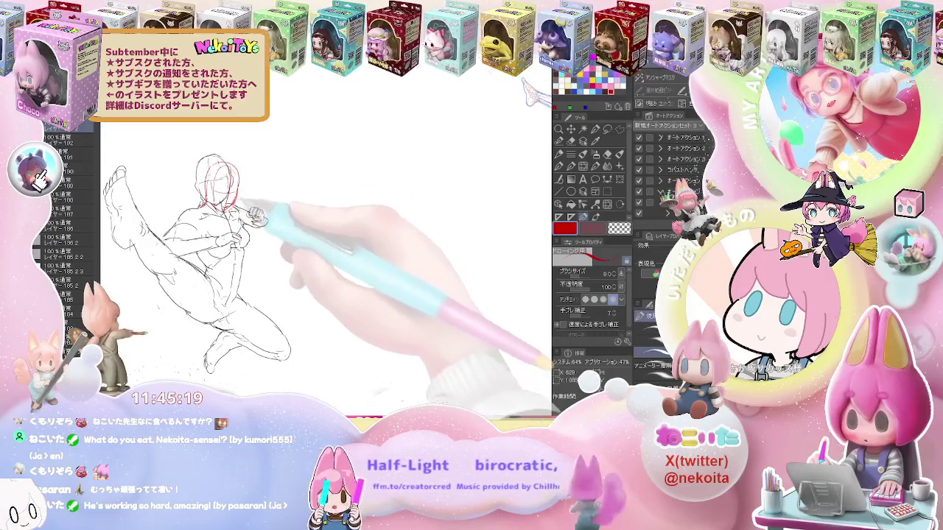
drag(258, 218, 291, 236)
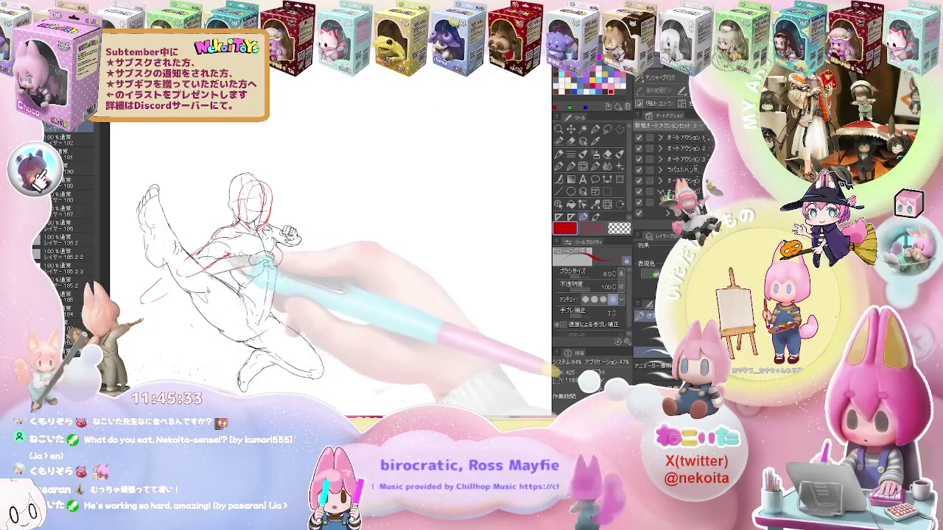
drag(201, 270, 169, 278)
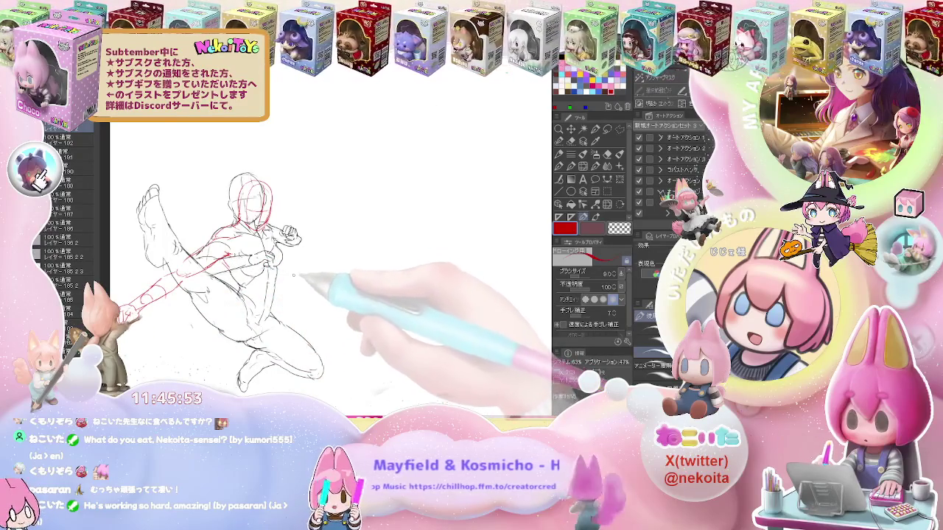
scroll(308, 324, down, 2)
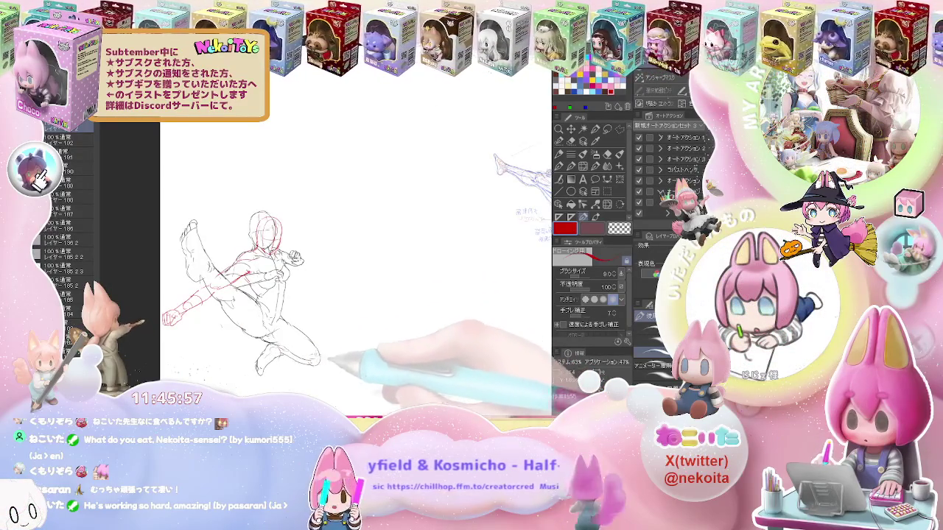
scroll(354, 280, down, 2)
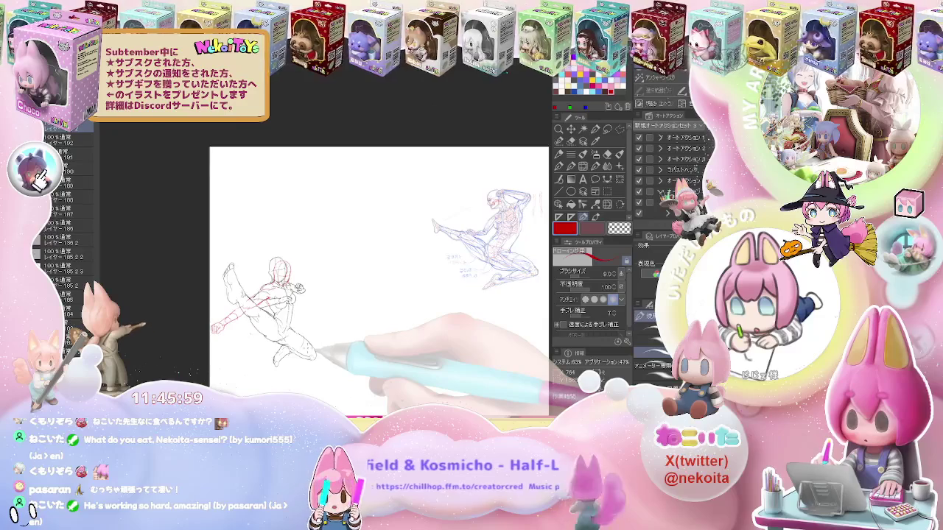
Switch the drawing colour to black and frame the new page's grid cells
scroll(310, 346, up, 2)
scroll(321, 357, down, 2)
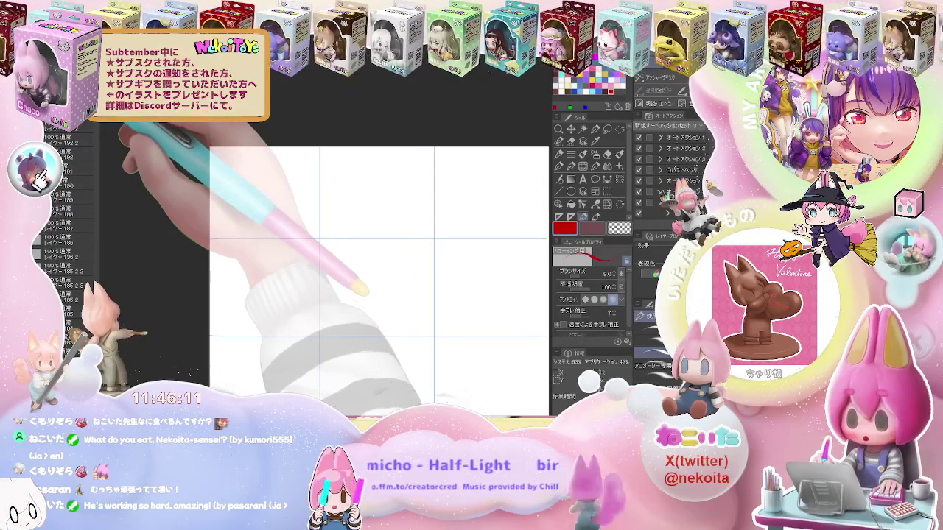
click(589, 88)
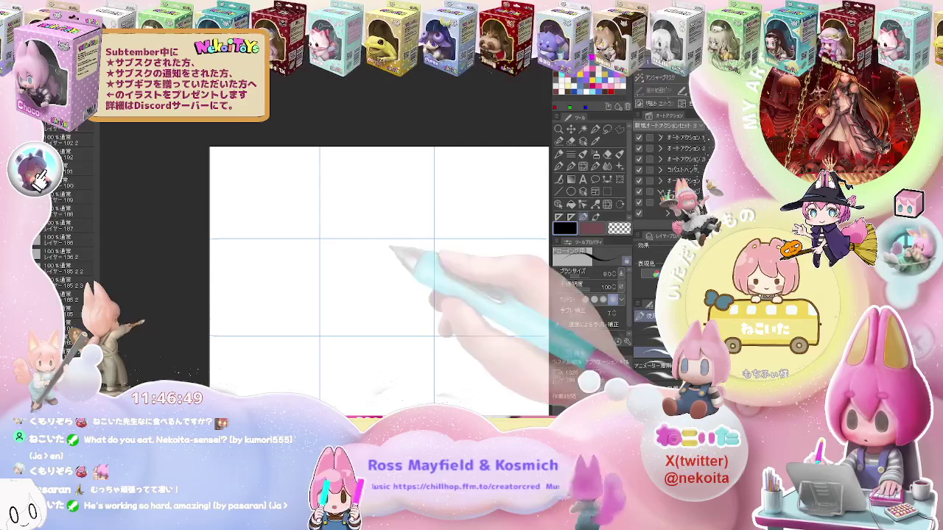
scroll(377, 274, up, 2)
mouse_move(376, 276)
mouse_down()
mouse_move(316, 221)
mouse_move(280, 211)
mouse_up()
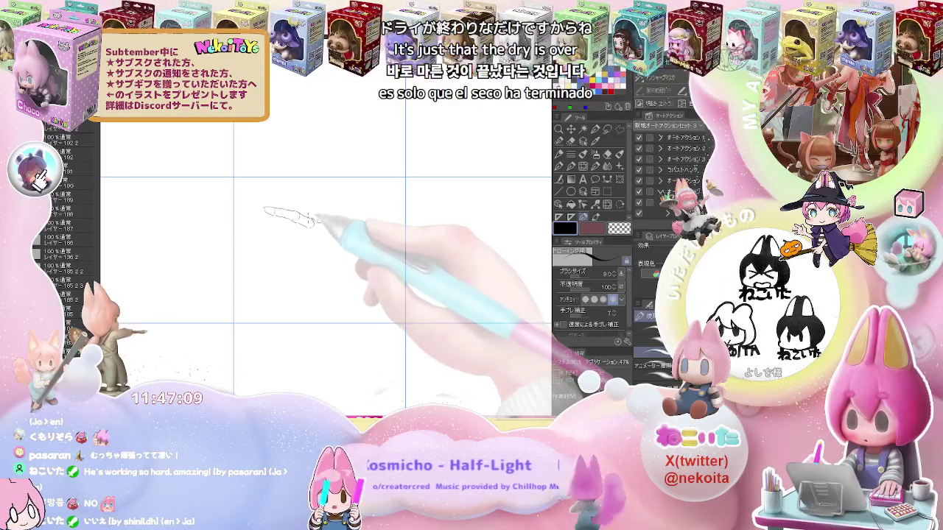
Sketch an open hand with spread fingers, palm base and both wrist lines in the centre cell
drag(308, 215, 319, 208)
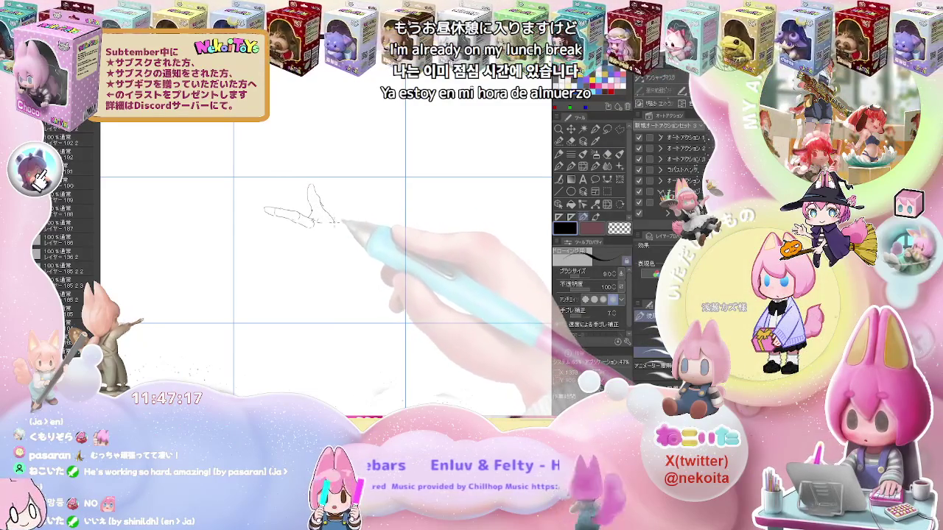
drag(330, 215, 343, 240)
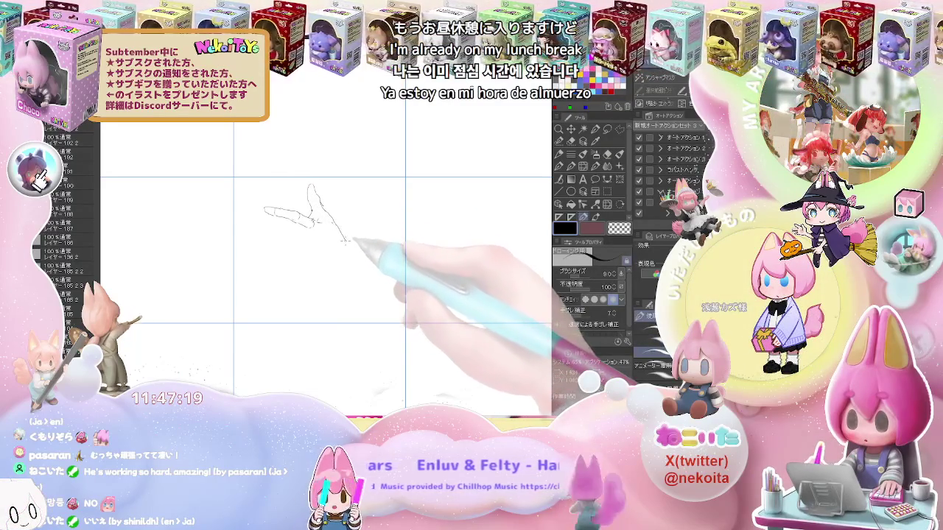
drag(288, 220, 306, 227)
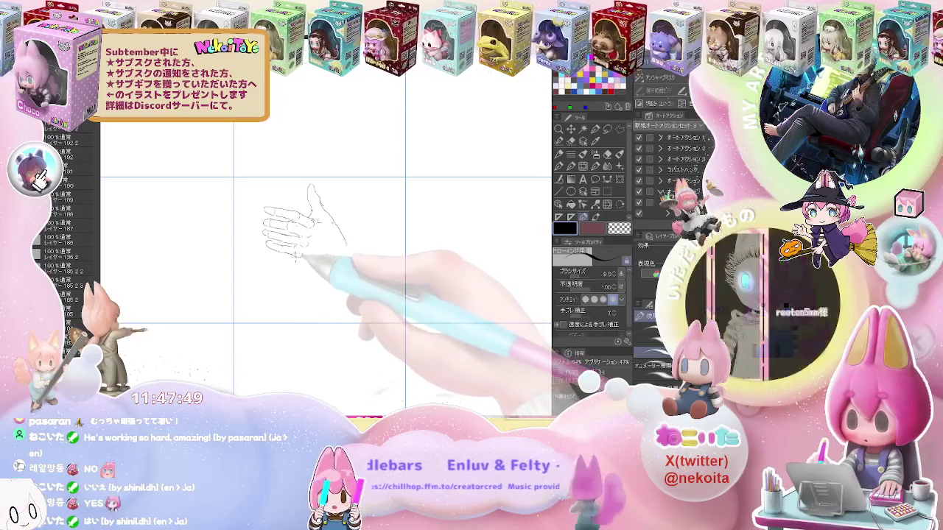
drag(298, 260, 321, 265)
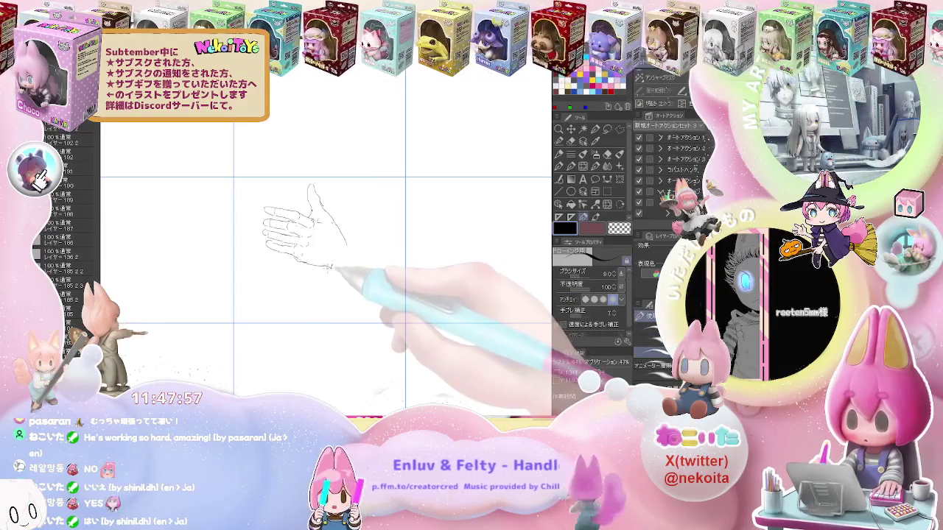
drag(330, 265, 335, 294)
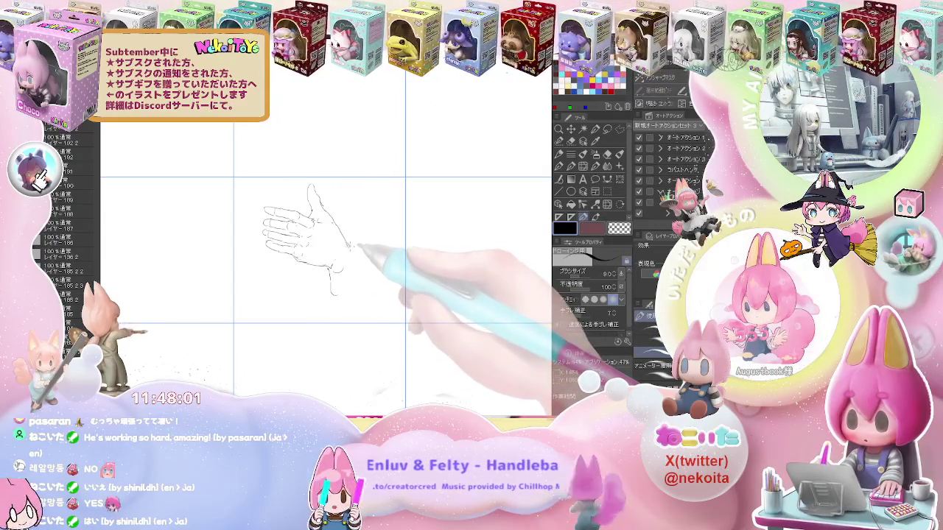
drag(346, 243, 357, 282)
key(ctrl+minus)
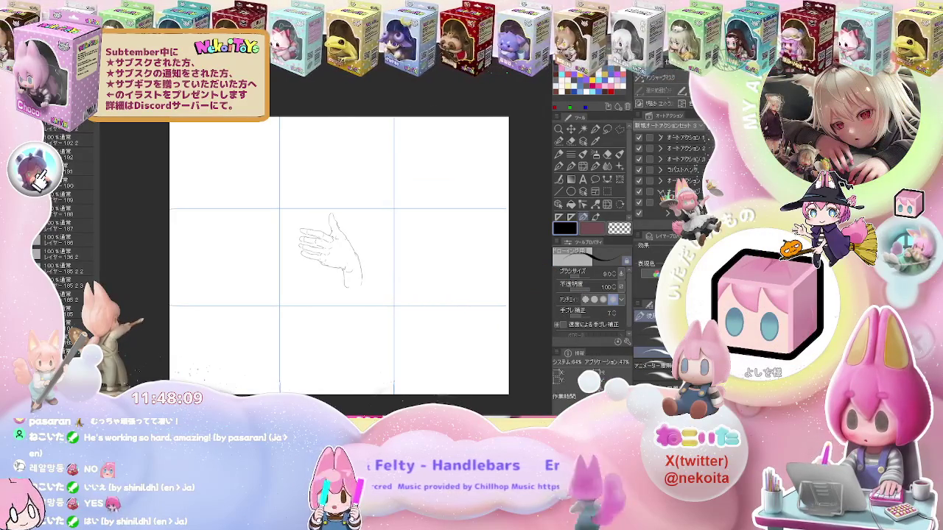
Draw a curled-finger hand with palm line, wrist and finger details in the right-hand cell
key(ctrl+plus)
mouse_move(334, 205)
mouse_down()
mouse_move(317, 220)
mouse_move(359, 181)
mouse_move(383, 228)
mouse_move(395, 232)
mouse_up()
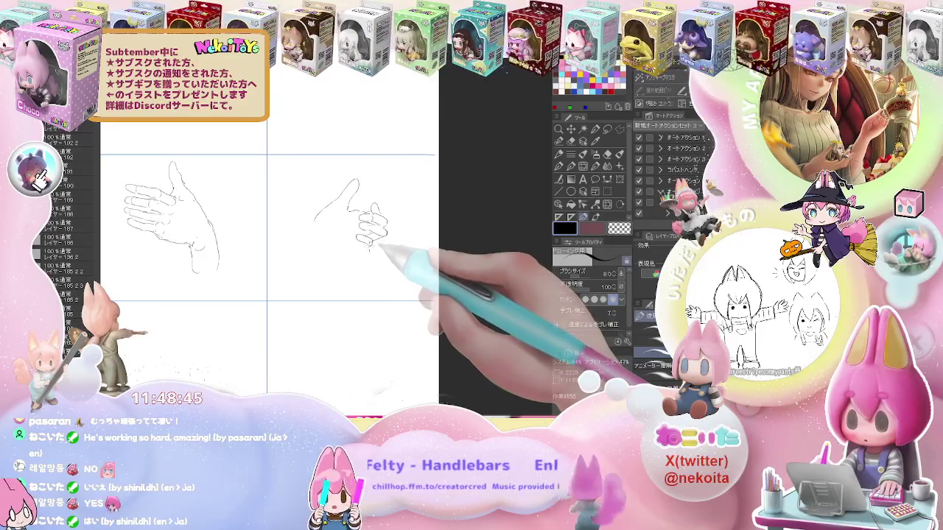
key(e)
key(p)
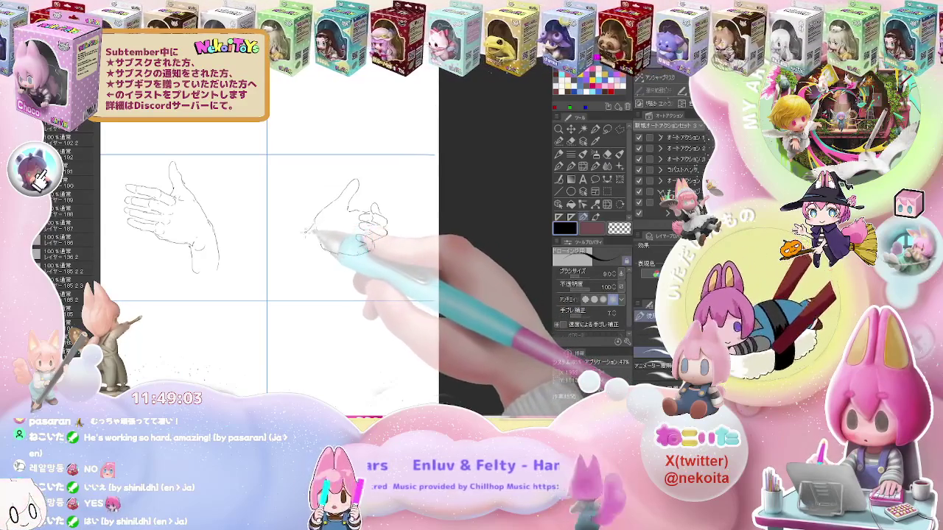
drag(324, 215, 290, 252)
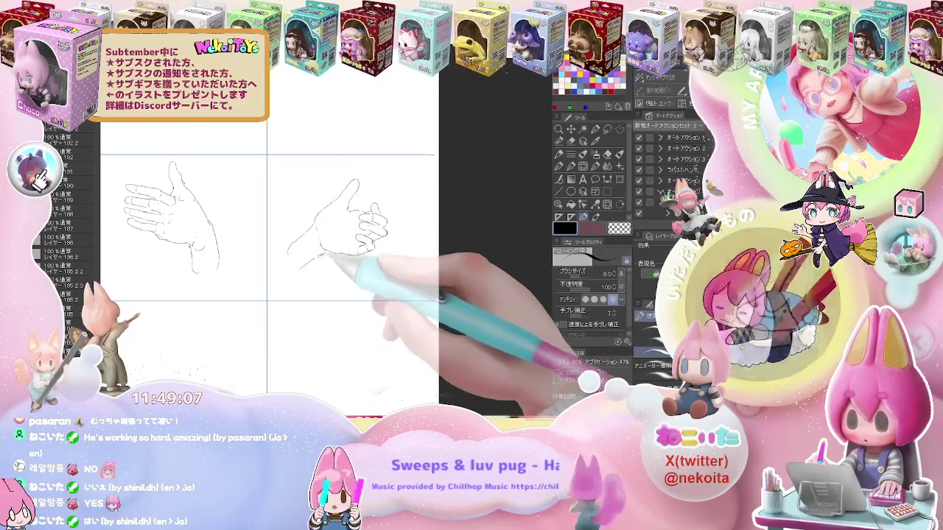
drag(330, 239, 298, 266)
mouse_move(349, 225)
mouse_down()
mouse_move(337, 235)
mouse_move(383, 221)
mouse_move(372, 243)
mouse_up()
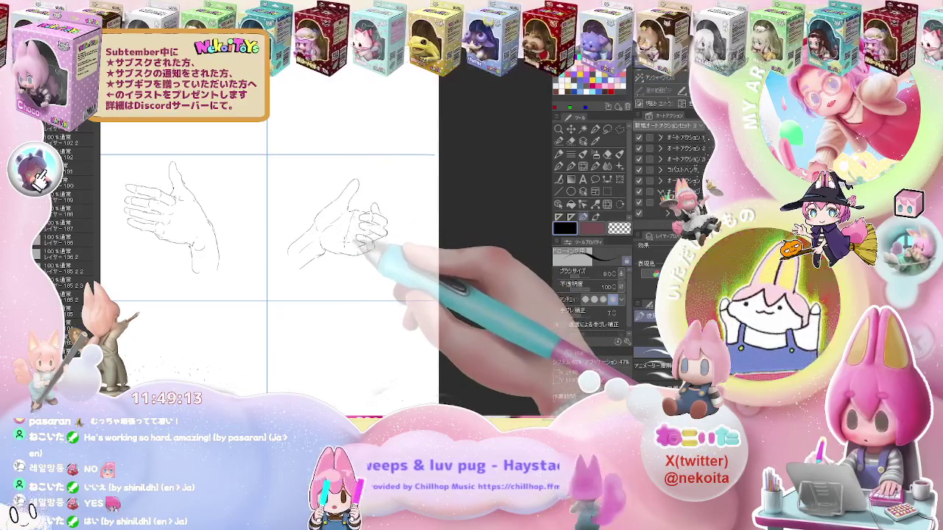
key(ctrl+minus)
key(ctrl+minus)
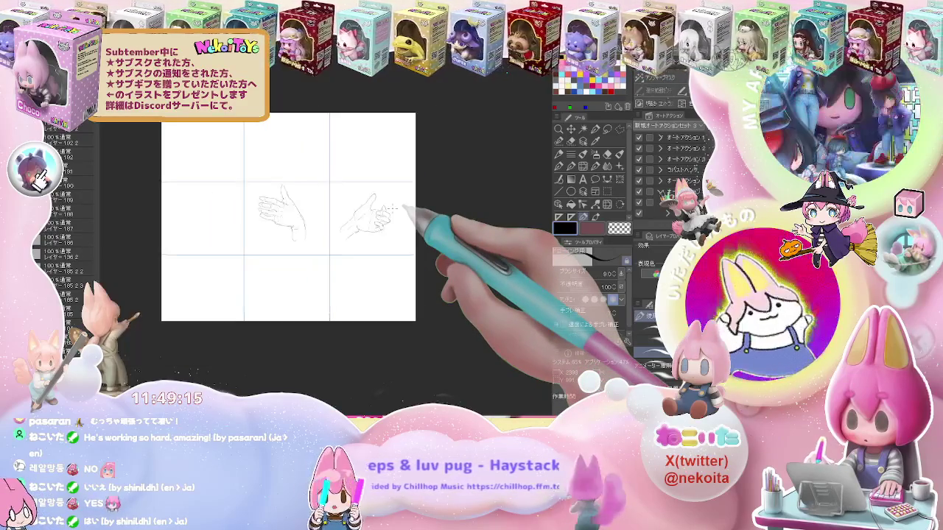
Touch up the second hand's curled fingers with the eraser, then reframe both hand studies
scroll(397, 212, up, 3)
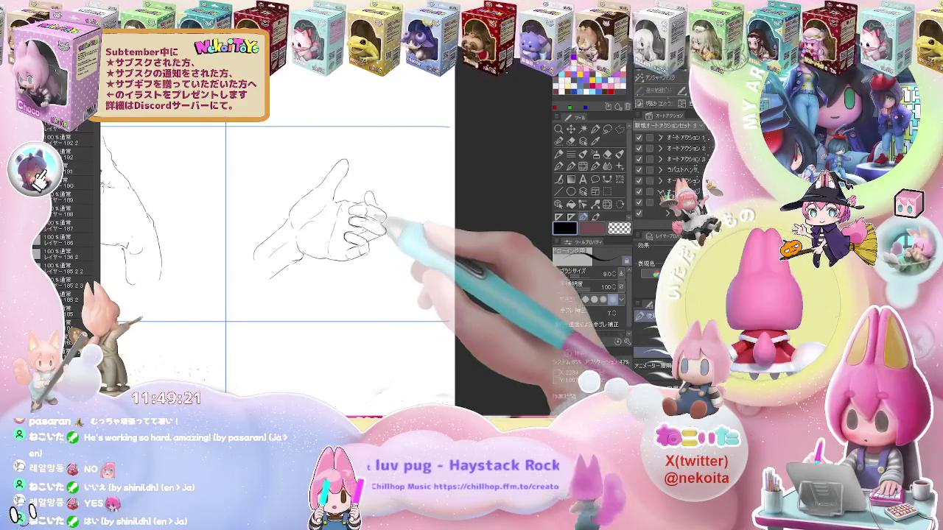
key(e)
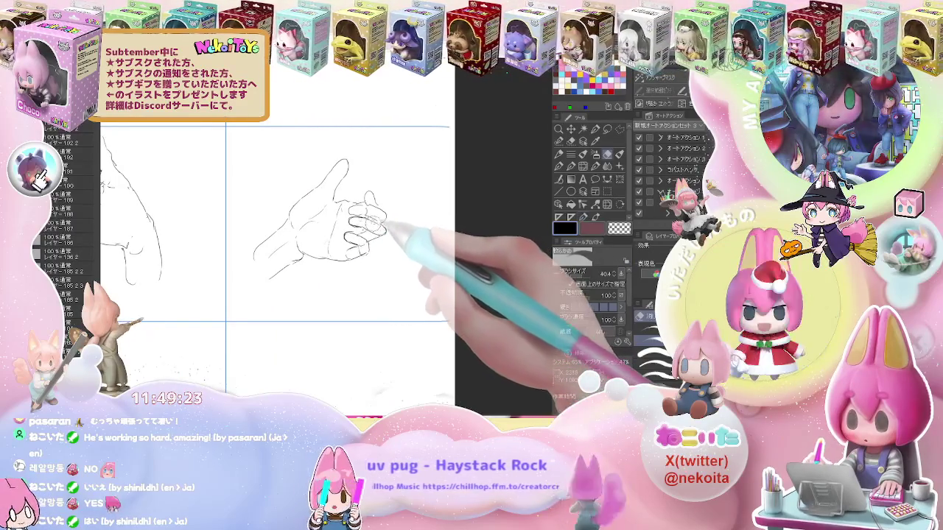
key(j)
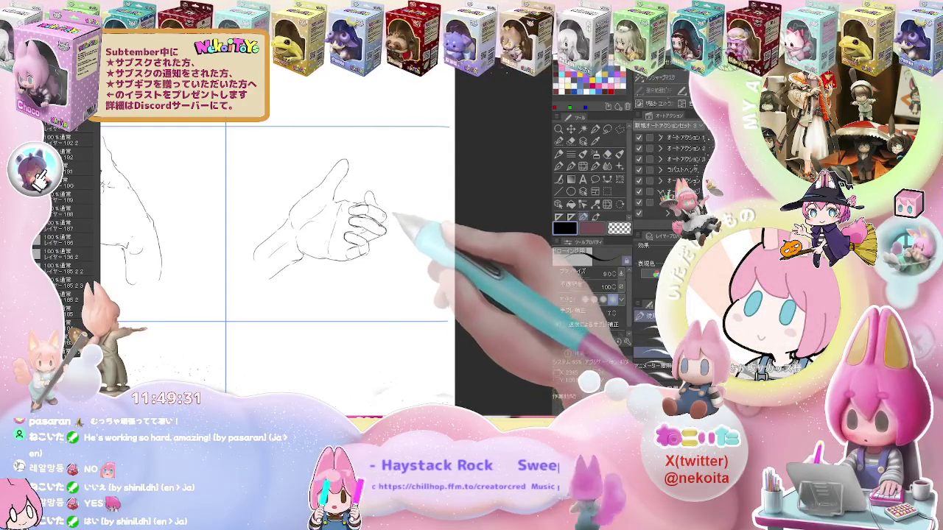
key(e)
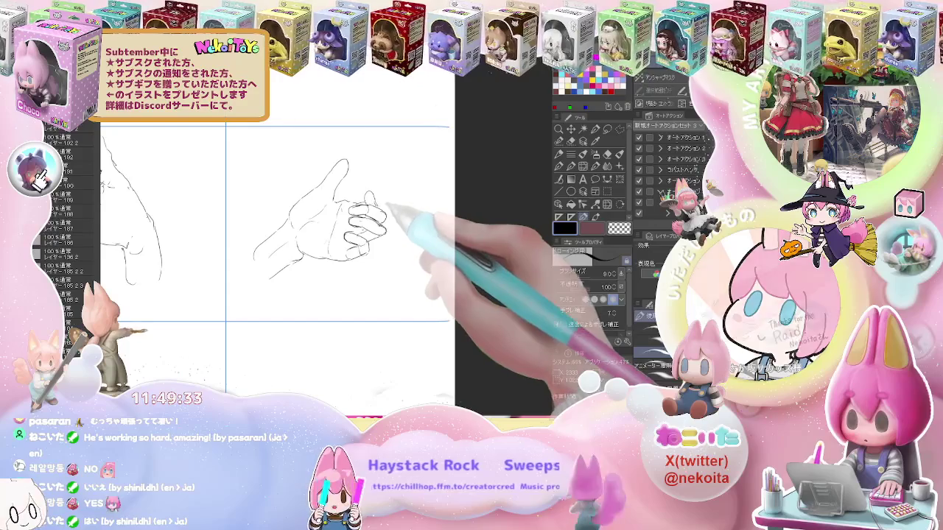
key(p)
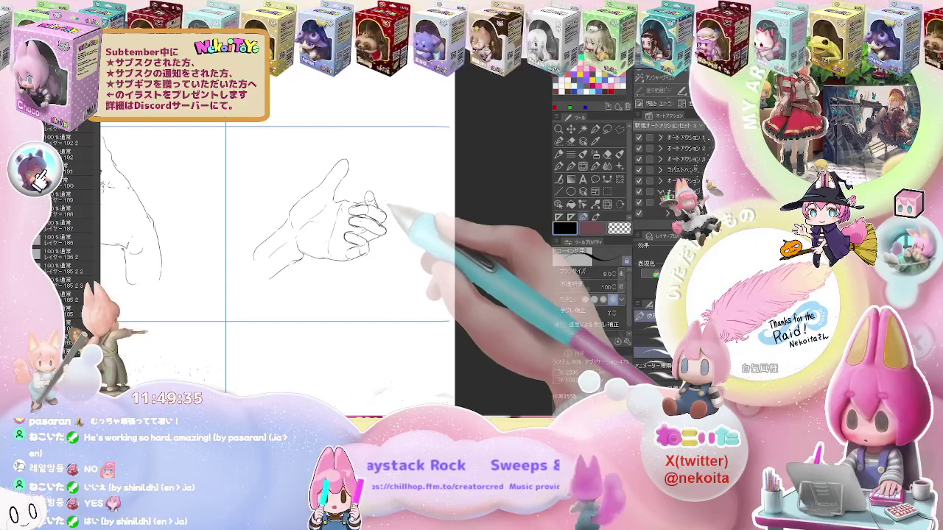
key(ctrl+minus)
key(ctrl+minus)
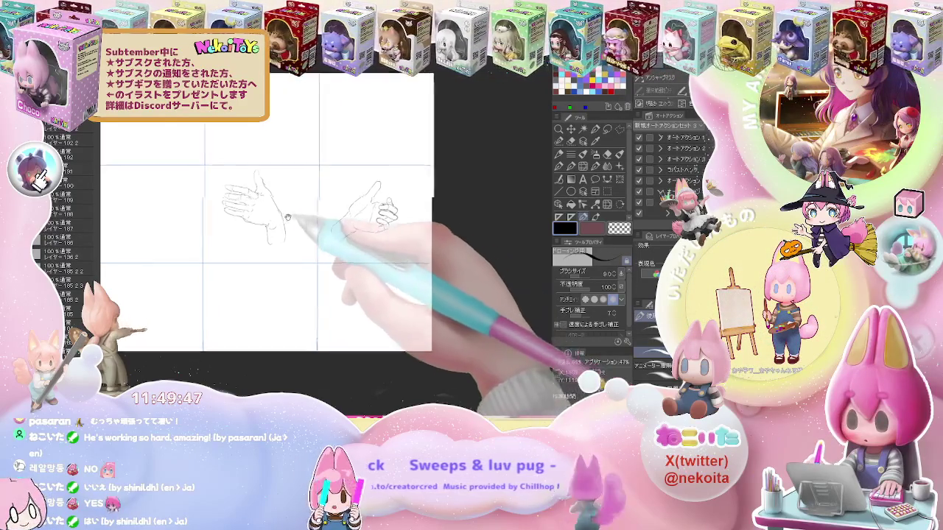
drag(277, 208, 420, 193)
scroll(274, 183, up, 2)
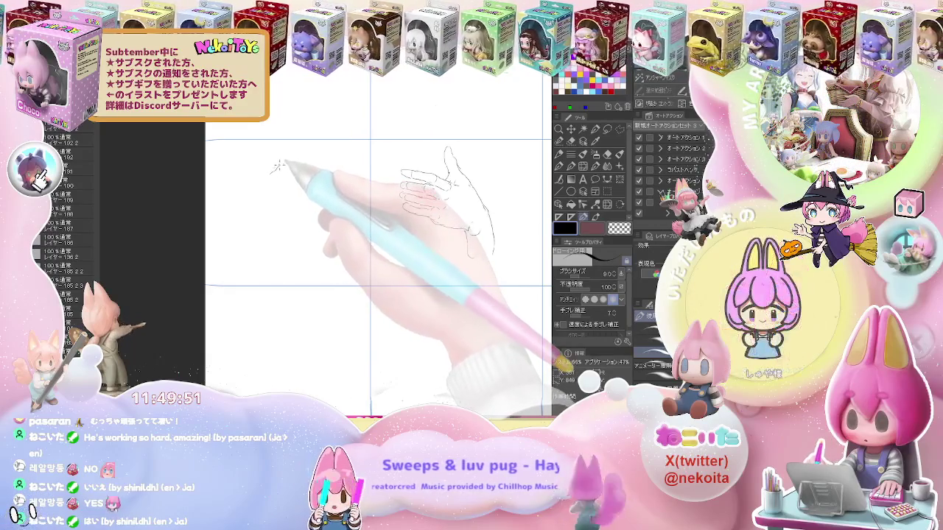
Draw a thumbs-up hand with extended fingers and palm line in the top-left cell
mouse_move(278, 174)
mouse_down()
mouse_move(291, 175)
mouse_move(268, 177)
mouse_move(236, 258)
mouse_up()
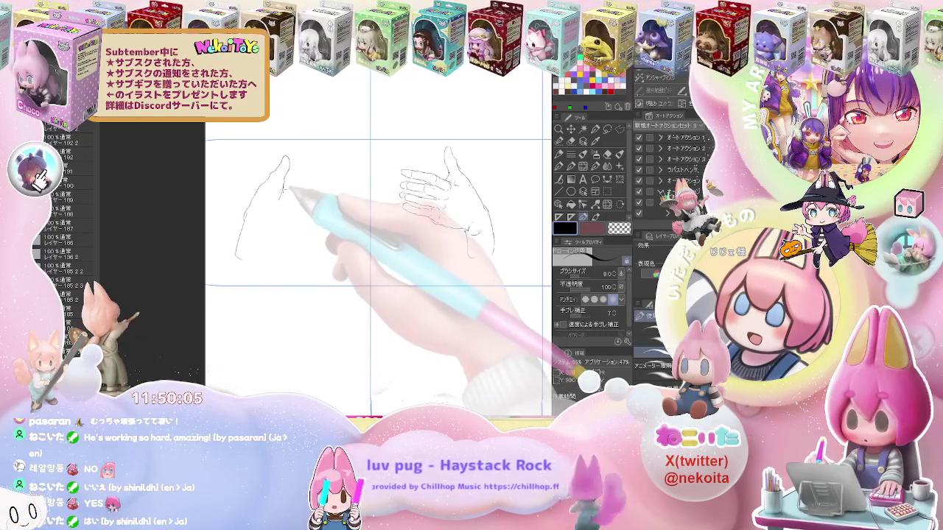
drag(280, 208, 277, 214)
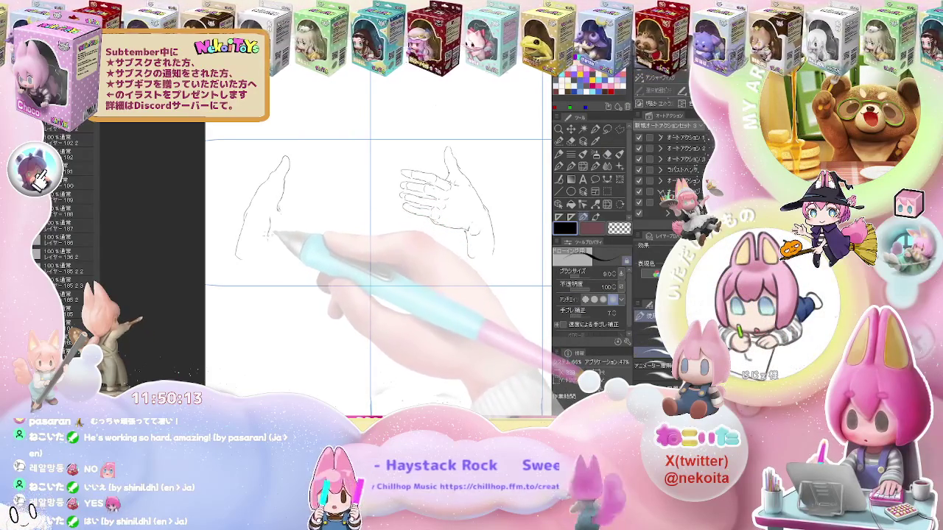
drag(268, 235, 265, 267)
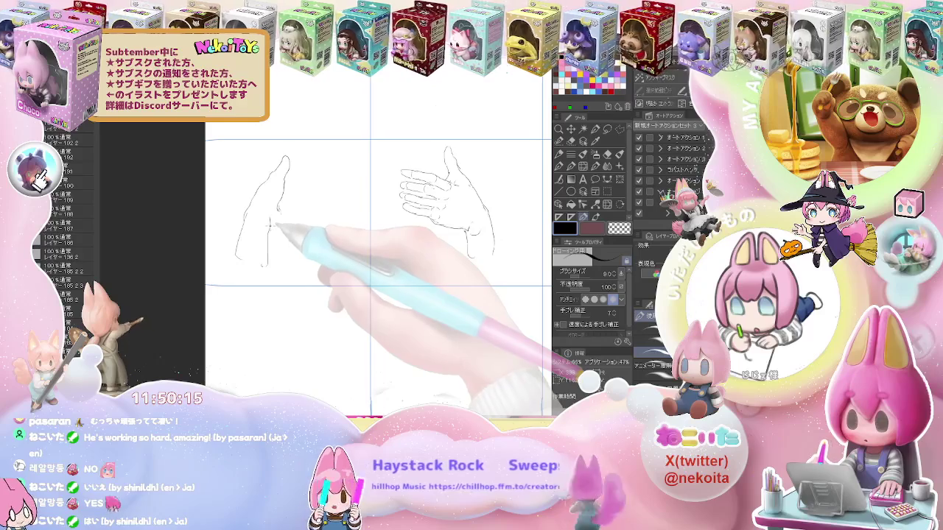
drag(311, 228, 295, 217)
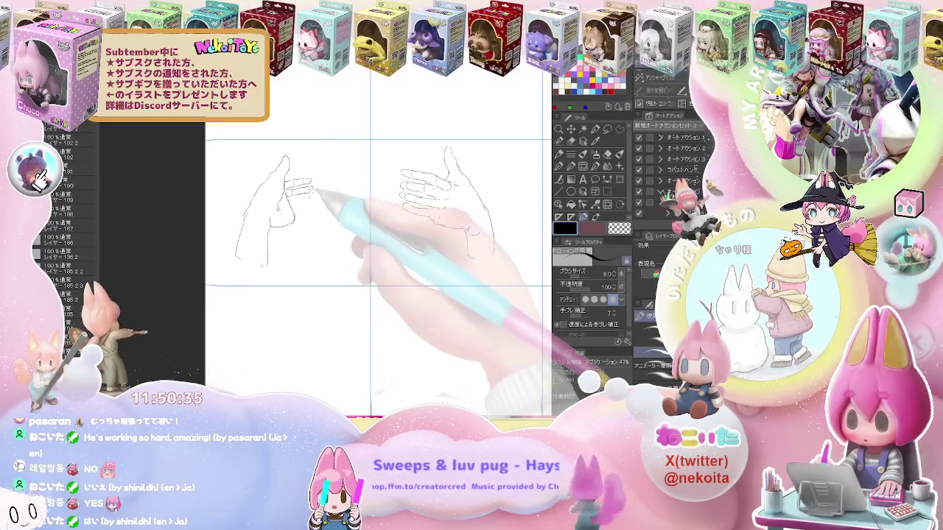
key(e)
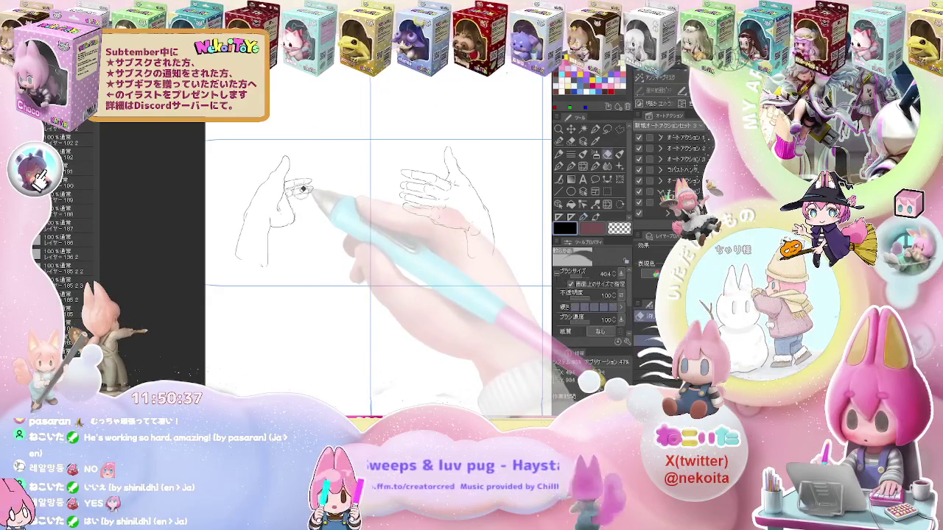
key(p)
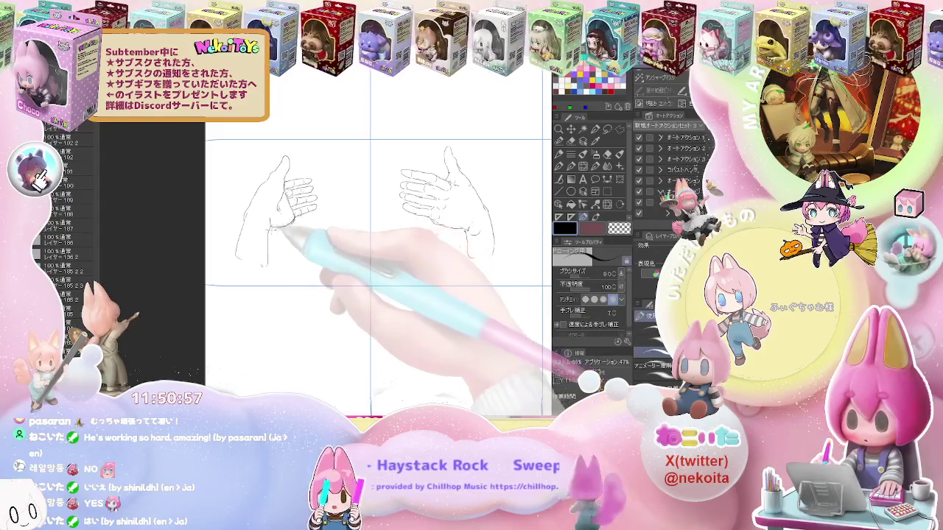
scroll(345, 189, down, 2)
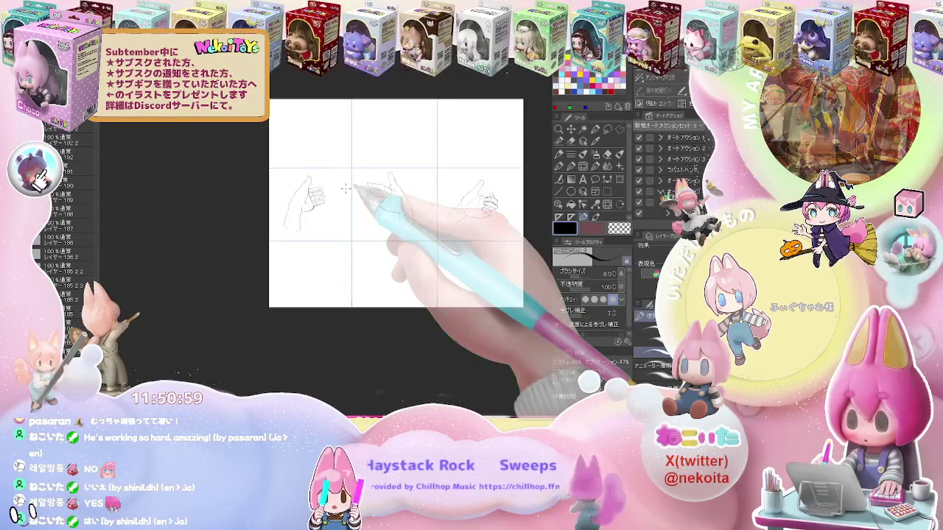
Zoom in and redraw the top-left hand's finger contours, erasing stray lines
scroll(345, 189, up, 1)
scroll(346, 188, up, 1)
scroll(261, 210, up, 1)
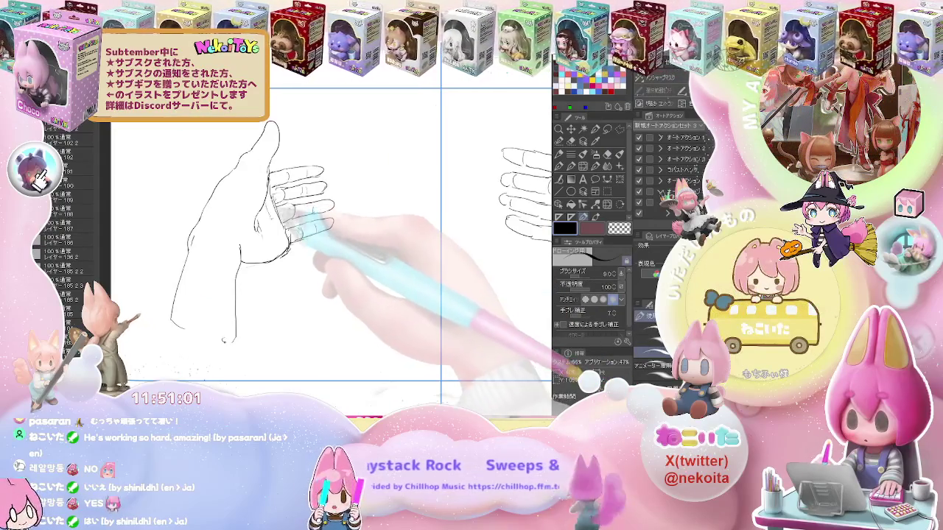
key(e)
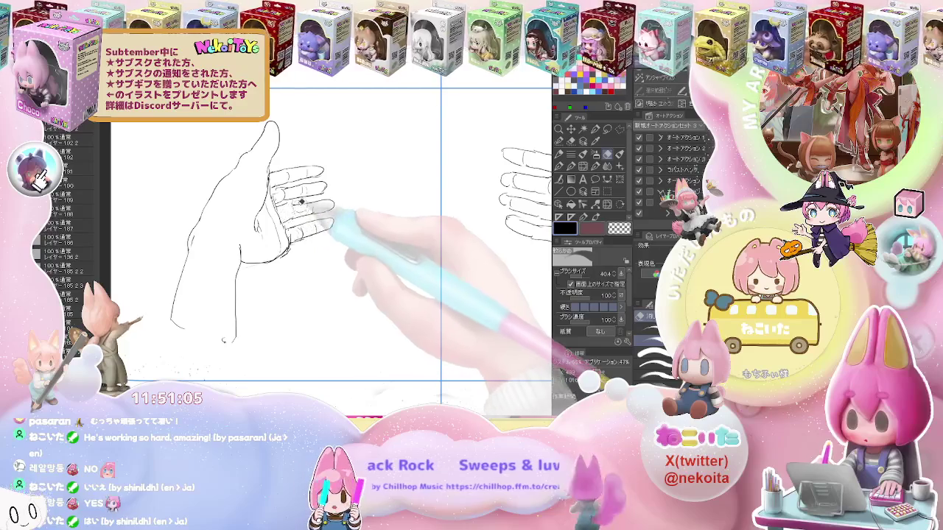
key(p)
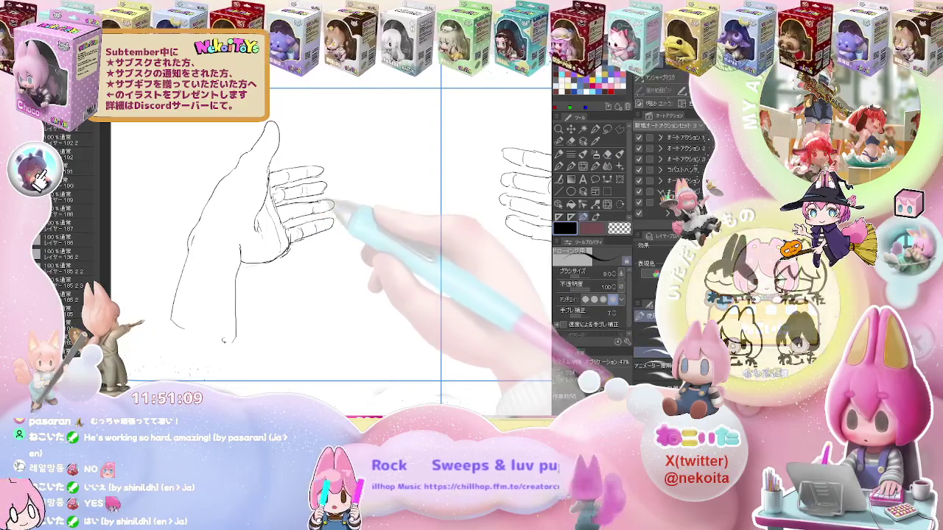
key(e)
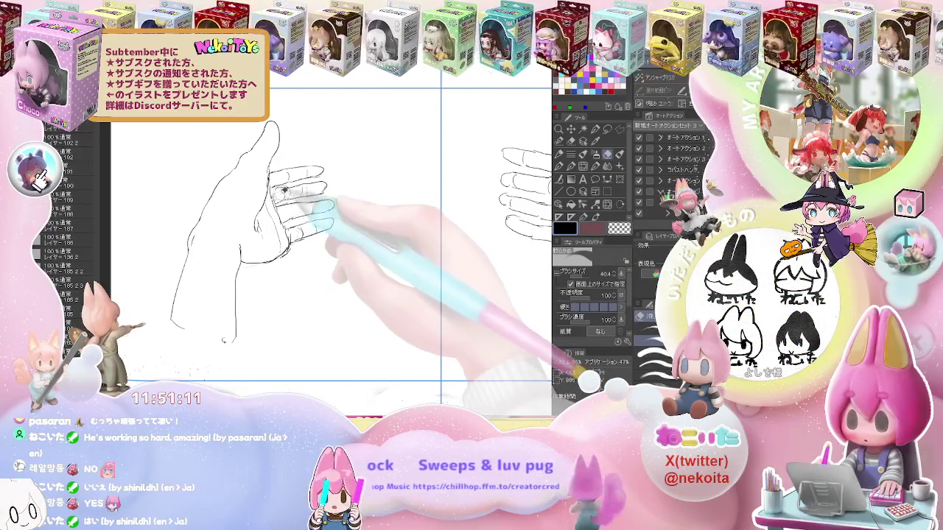
key(p)
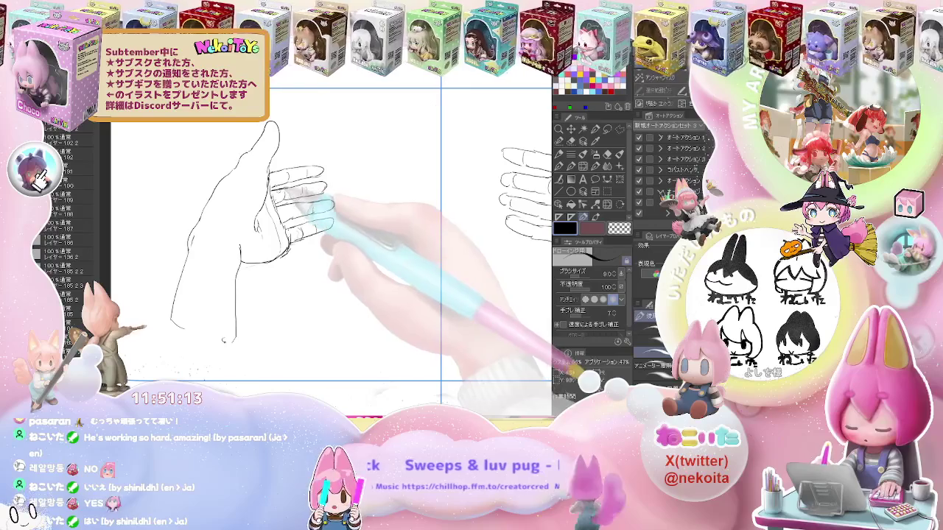
Finish tidying the finger lines with quick eraser passes, then zoom out to the whole sheet
key(e)
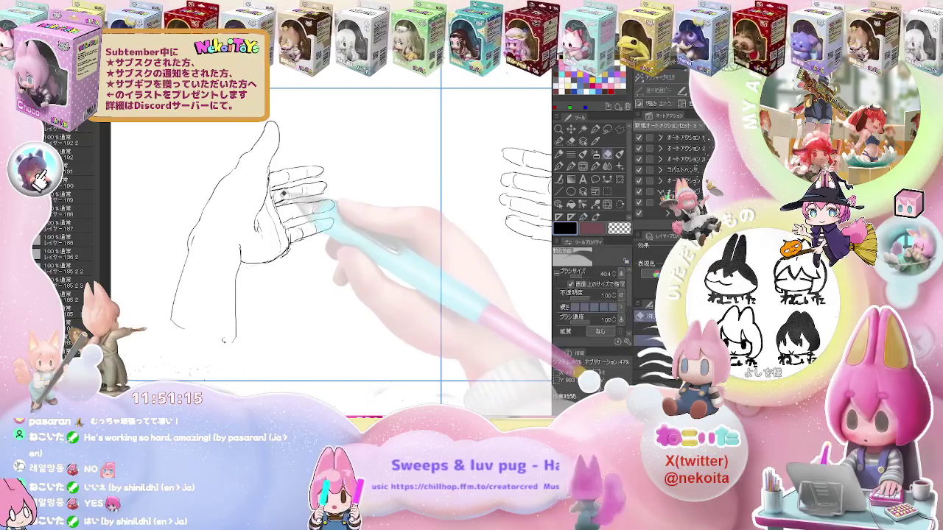
key(p)
key(e)
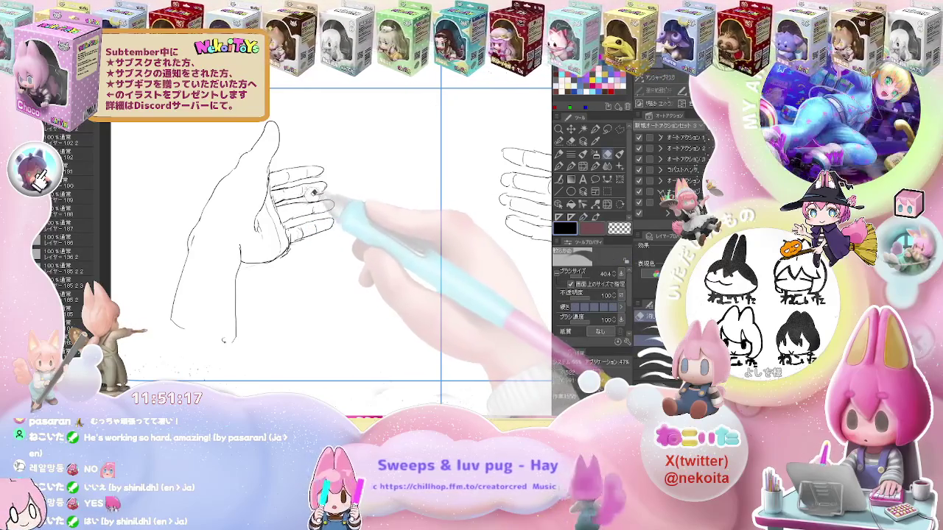
key(p)
key(e)
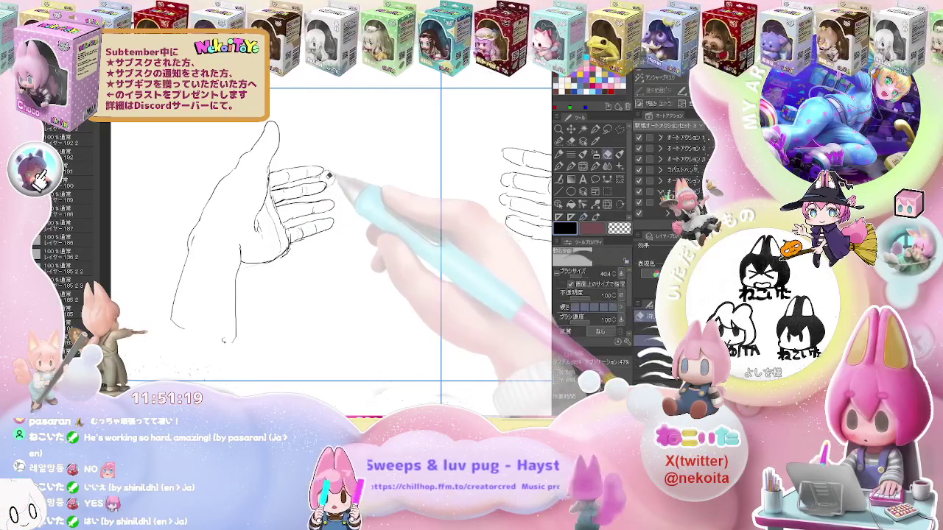
key(p)
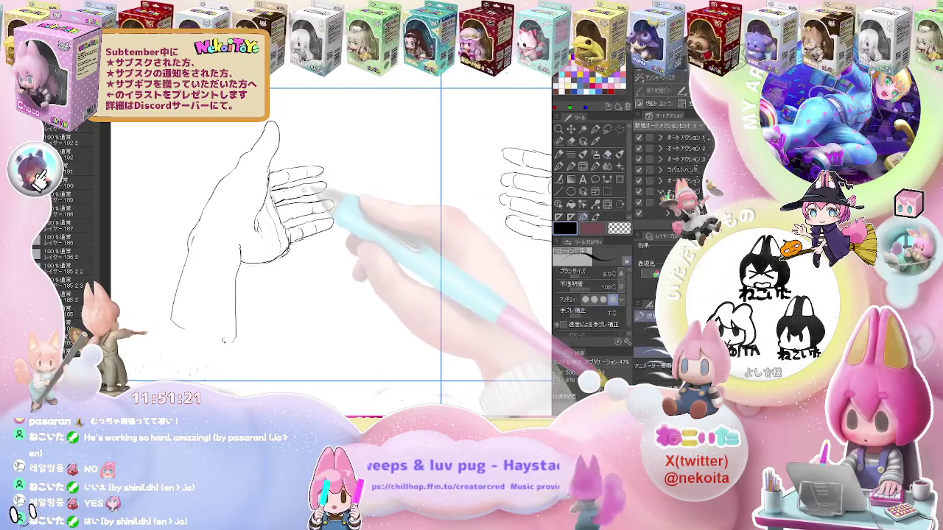
key(e)
key(p)
key(ctrl+minus)
key(e)
key(p)
key(ctrl+minus)
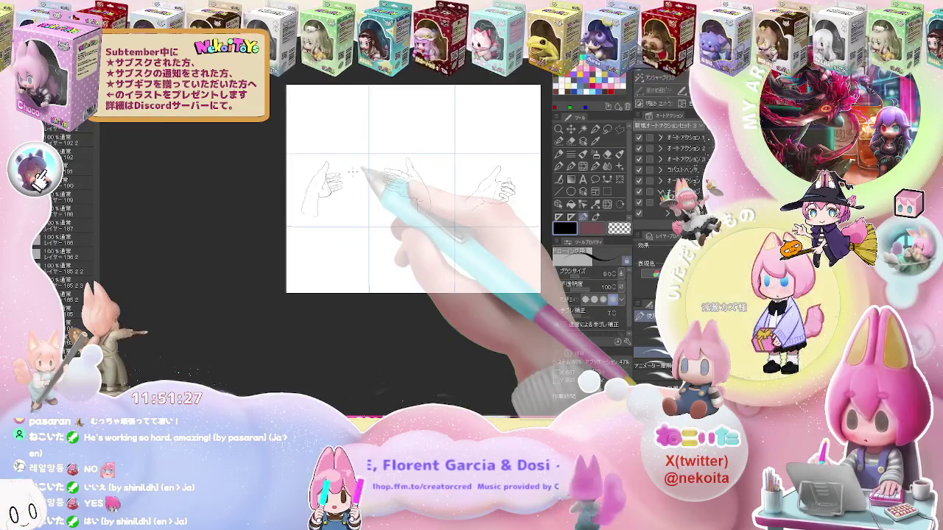
Frame the empty bottom-left cell and draw the new hand's outer edge
key(ctrl+plus)
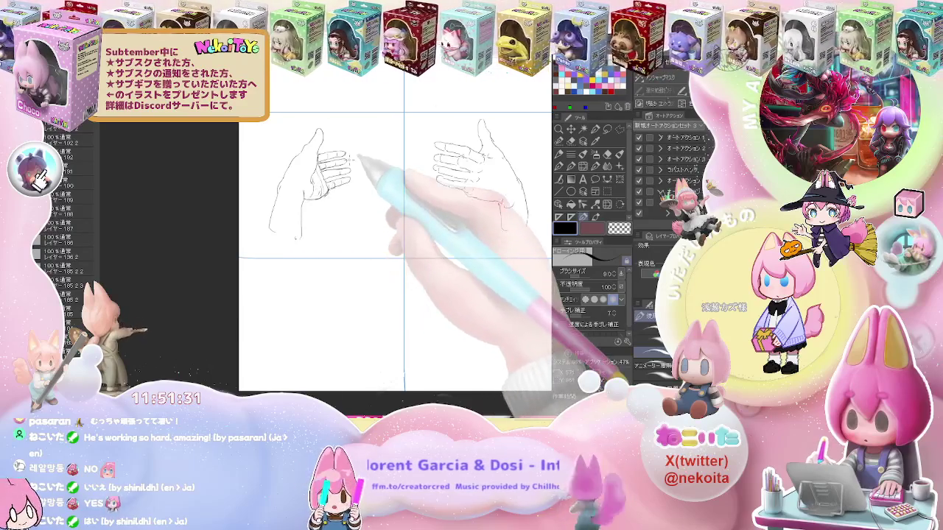
key(ctrl+minus)
drag(430, 230, 398, 218)
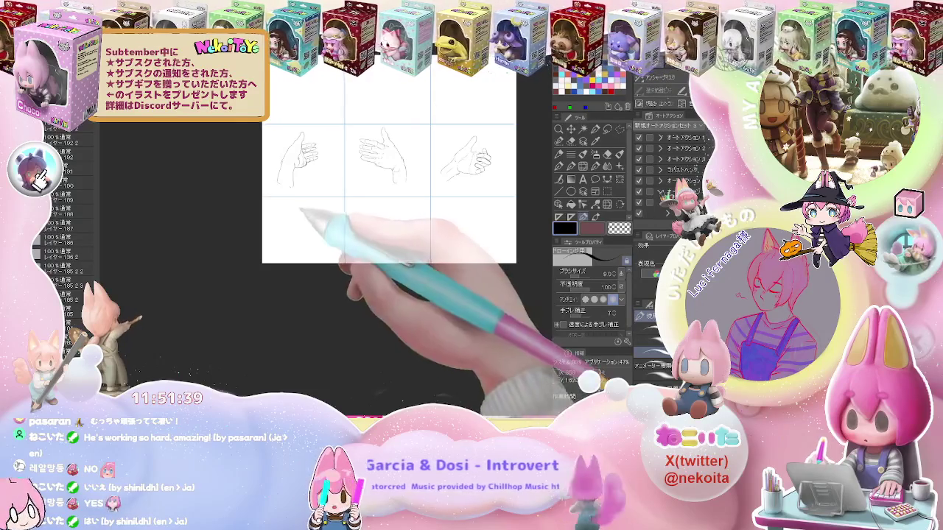
key(ctrl+plus)
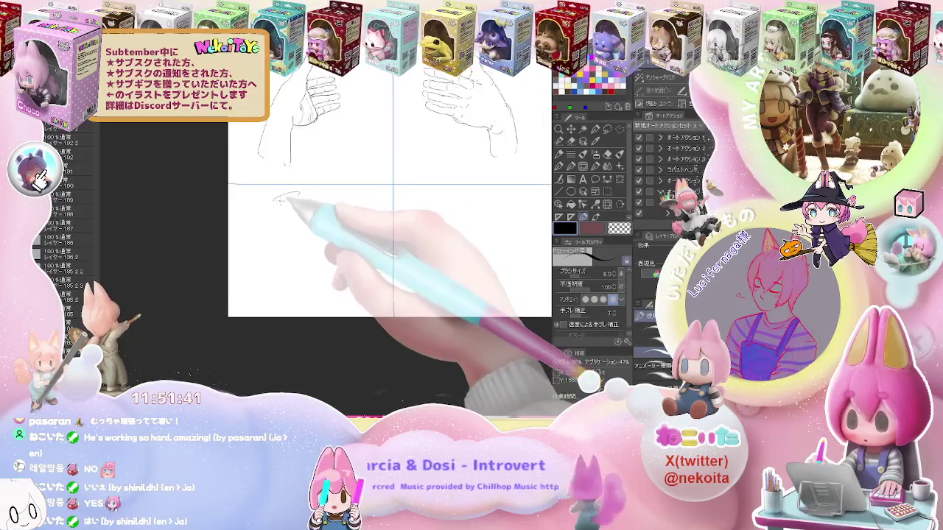
key(ctrl+plus)
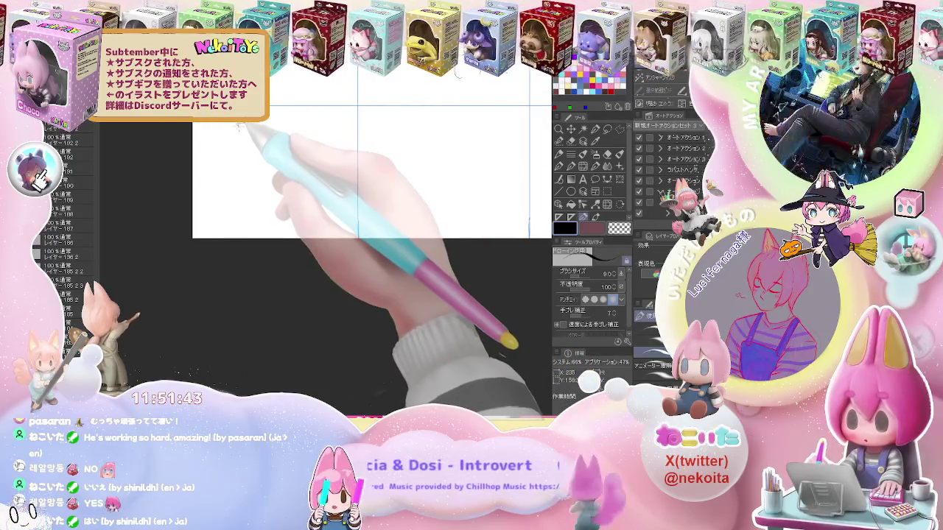
drag(237, 126, 269, 186)
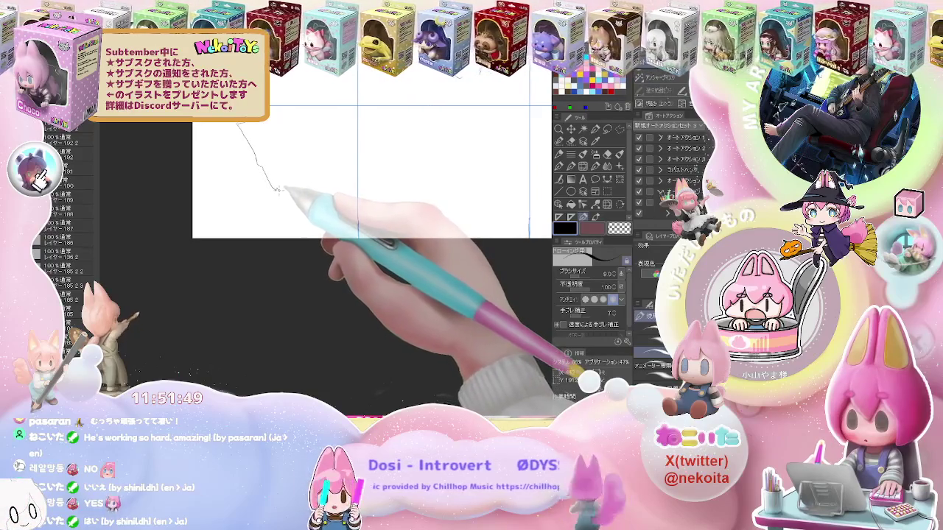
drag(280, 194, 288, 201)
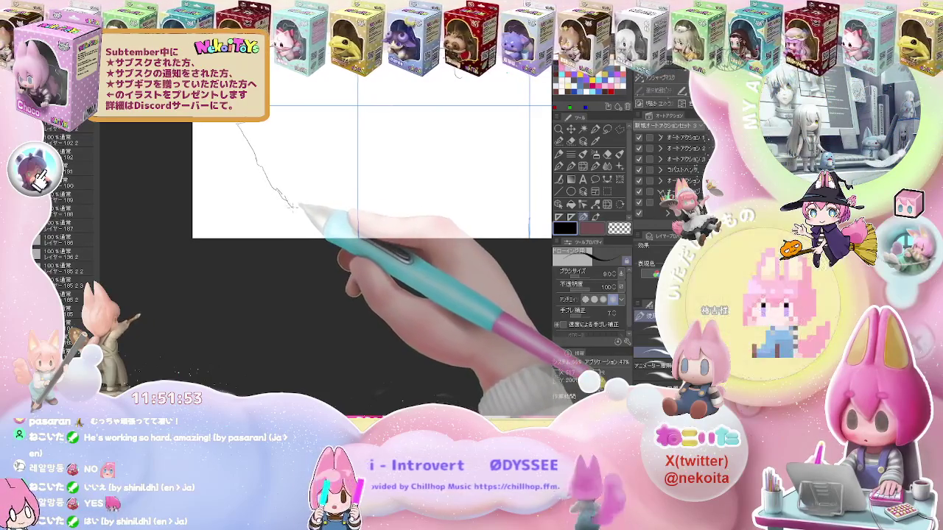
Fix the outline with the eraser and add curled fingertips and finger lines
key(e)
key(p)
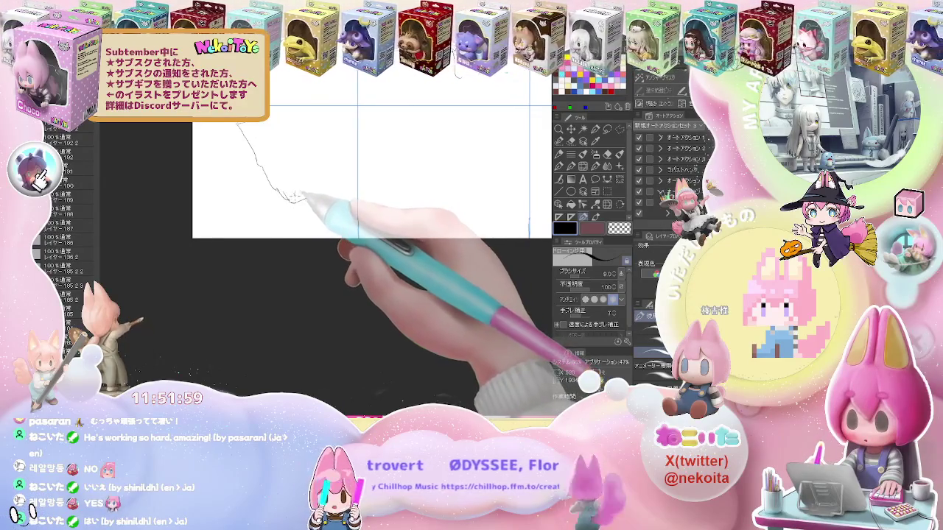
drag(302, 197, 309, 193)
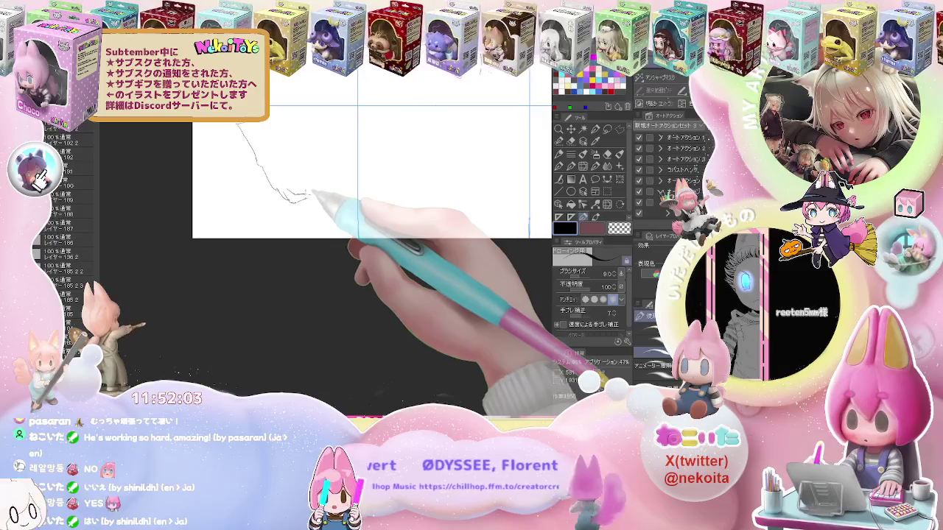
mouse_move(308, 191)
mouse_down()
mouse_move(293, 181)
mouse_move(304, 190)
mouse_up()
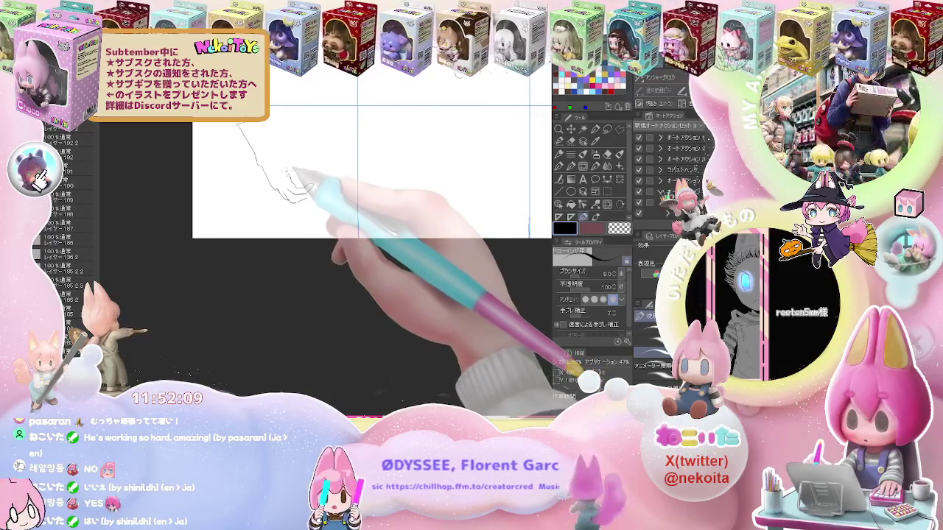
mouse_move(288, 157)
mouse_down()
mouse_move(283, 147)
mouse_move(293, 157)
mouse_up()
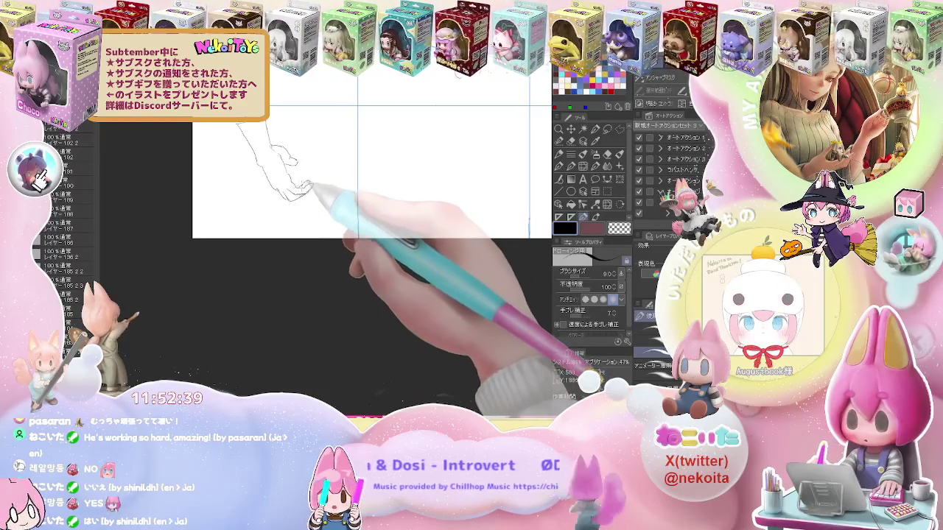
Tidy the bent-wrist hand's curled finger strokes, alternating Eraser and Pen, then view the other panels
key(e)
key(p)
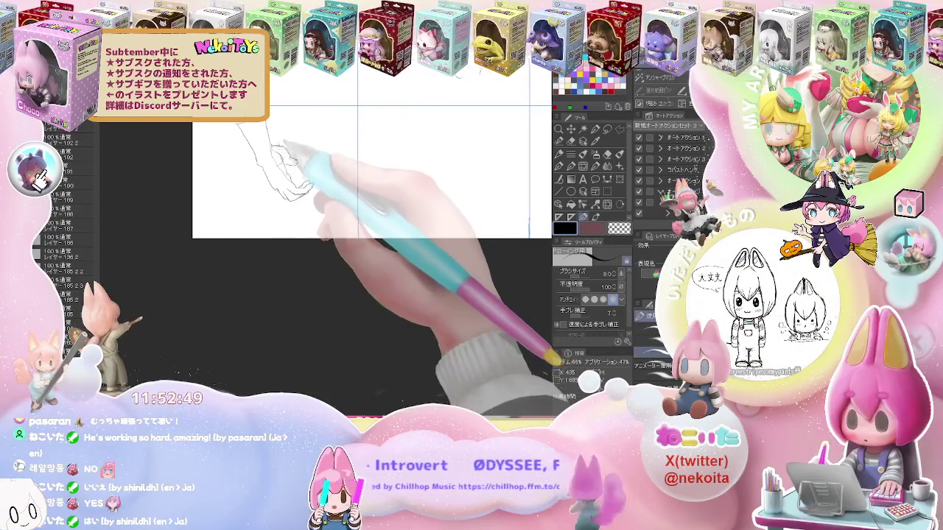
key(e)
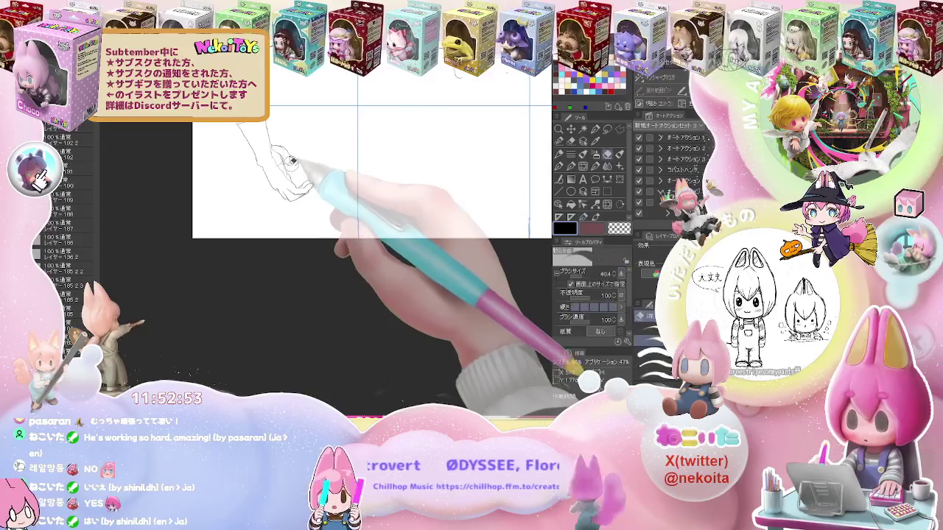
key(p)
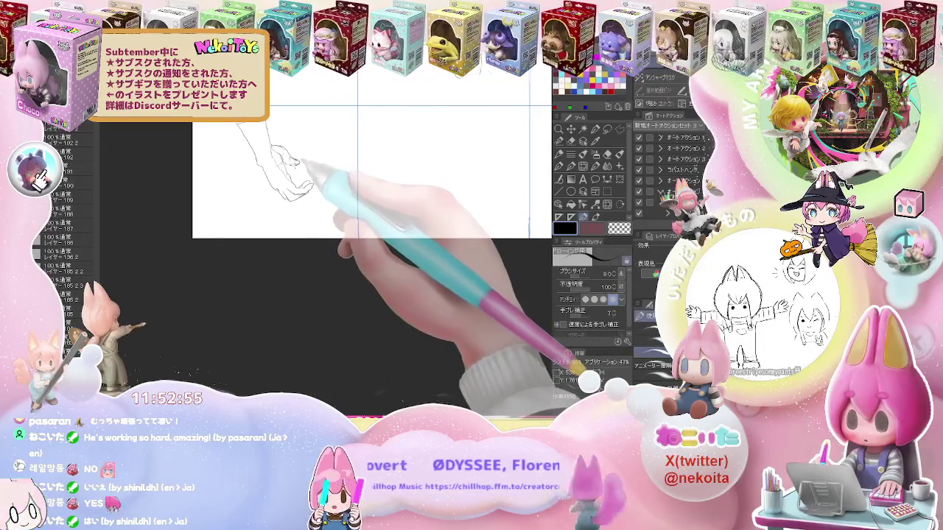
key(ctrl+minus)
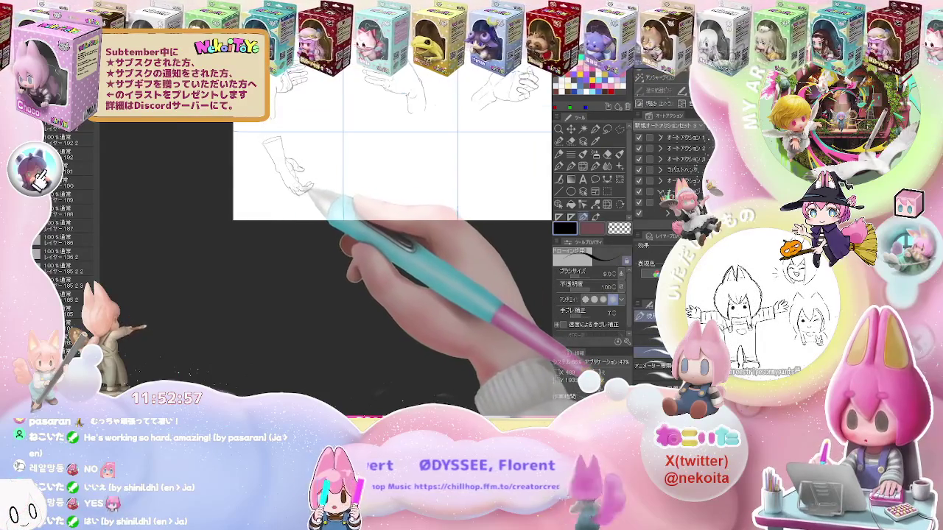
Draw the rightward forearm line, the downward-curling fingers and the palm curve in the bottom-middle panel
key(ctrl+minus)
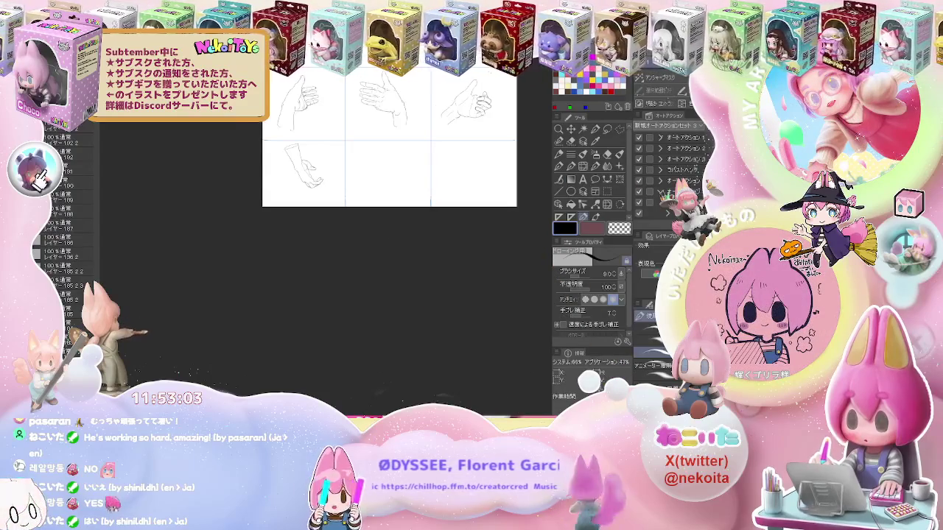
scroll(381, 166, up, 2)
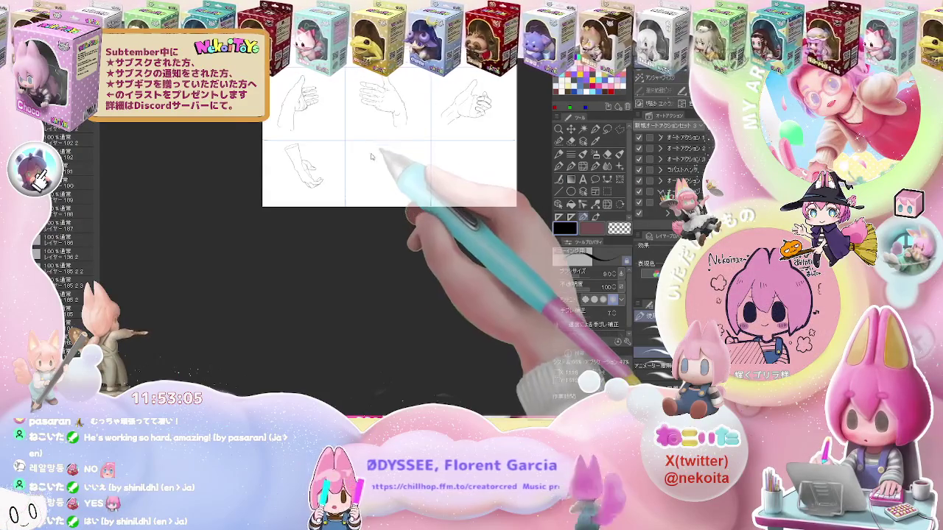
mouse_move(261, 130)
mouse_down()
mouse_move(293, 113)
mouse_move(377, 144)
mouse_up()
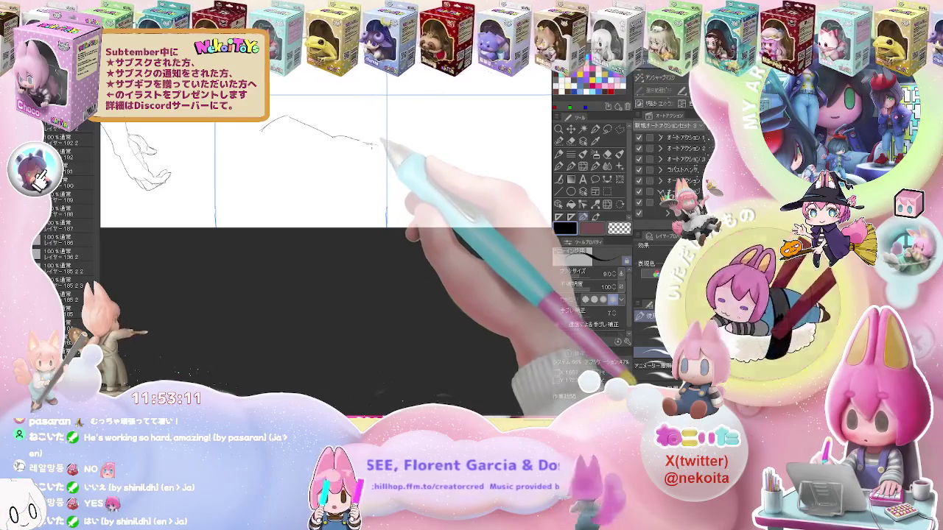
mouse_move(378, 144)
mouse_down()
mouse_move(394, 147)
mouse_move(355, 155)
mouse_up()
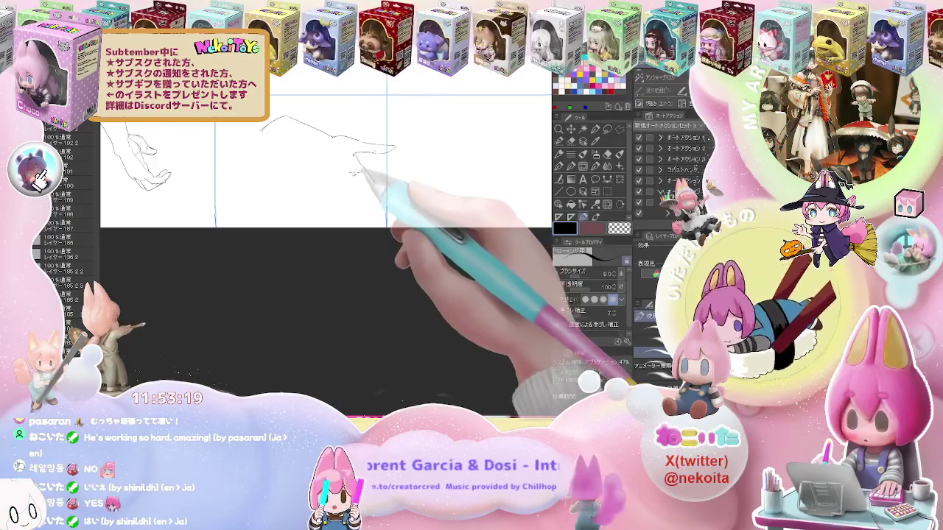
drag(354, 173, 378, 194)
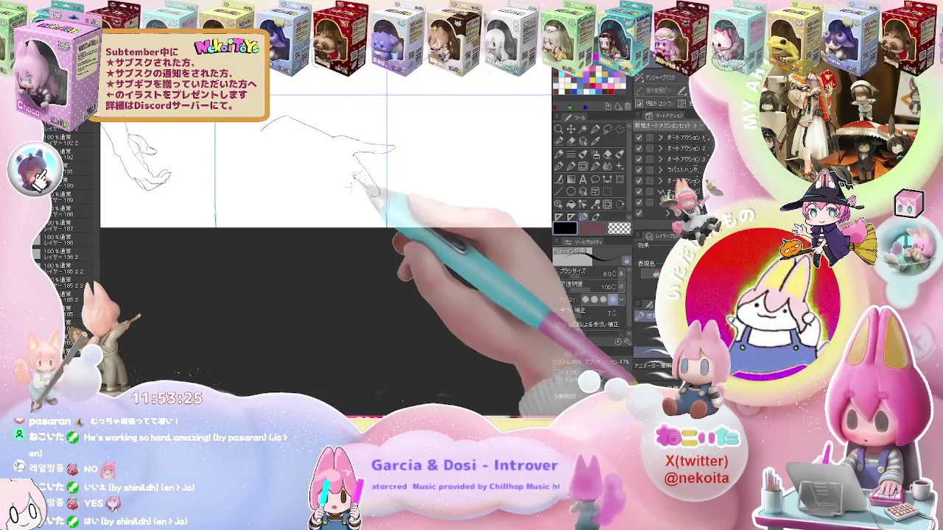
drag(310, 152, 318, 176)
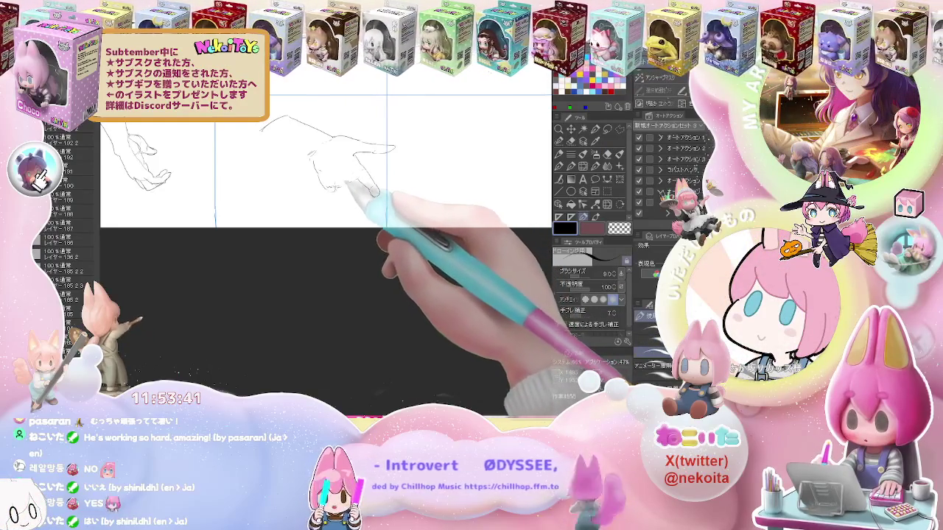
Add fingertip strokes, erase stray lines, and draw the wrist line on the reaching forearm study
drag(324, 184, 328, 202)
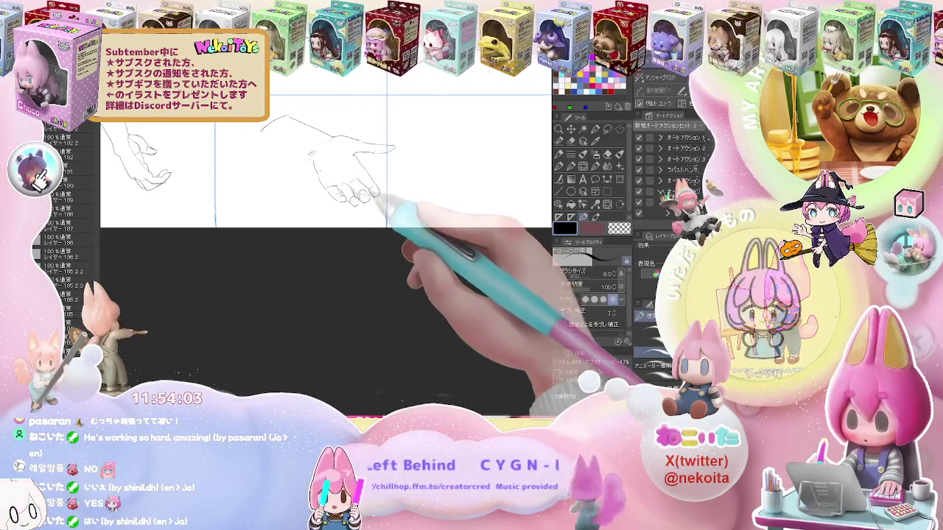
key(e)
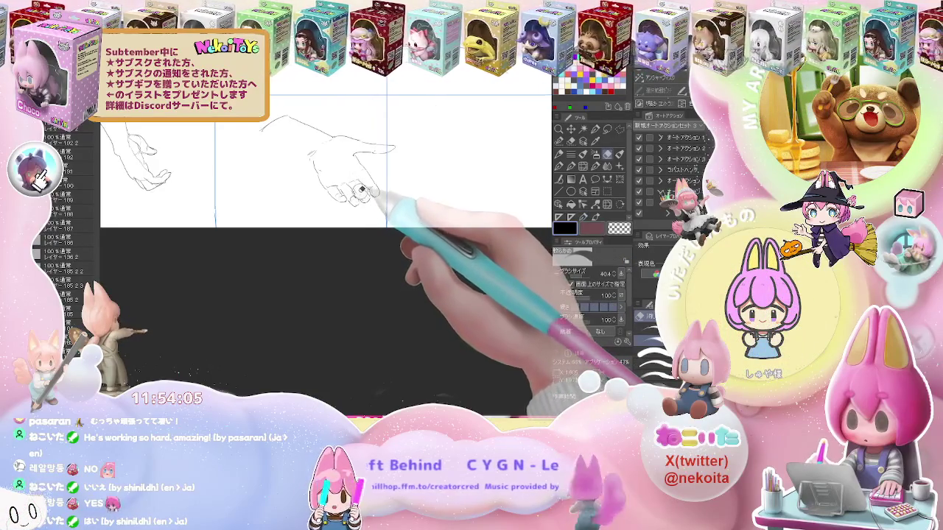
key(p)
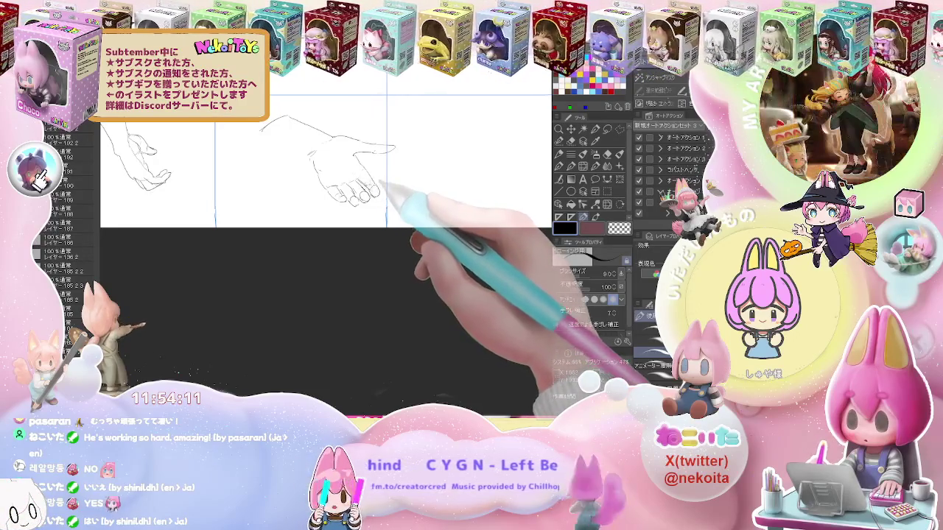
key(e)
key(p)
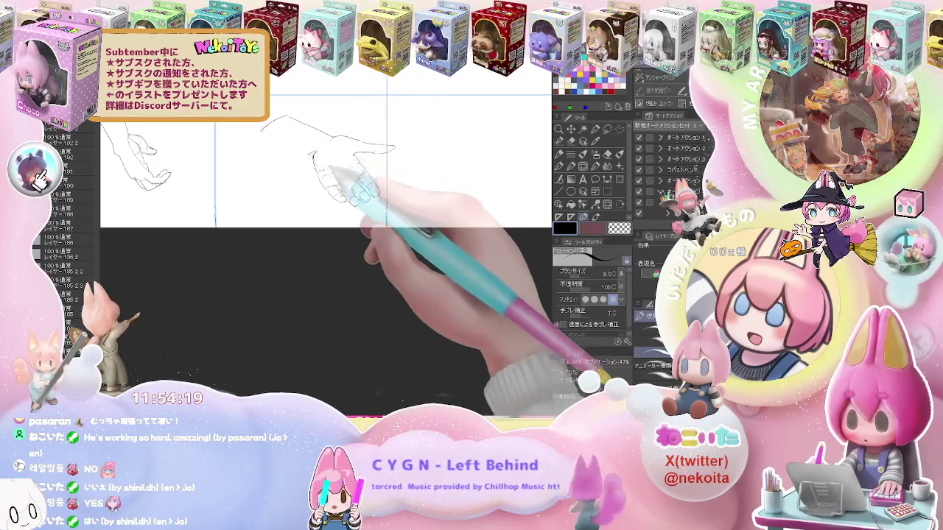
key(e)
key(p)
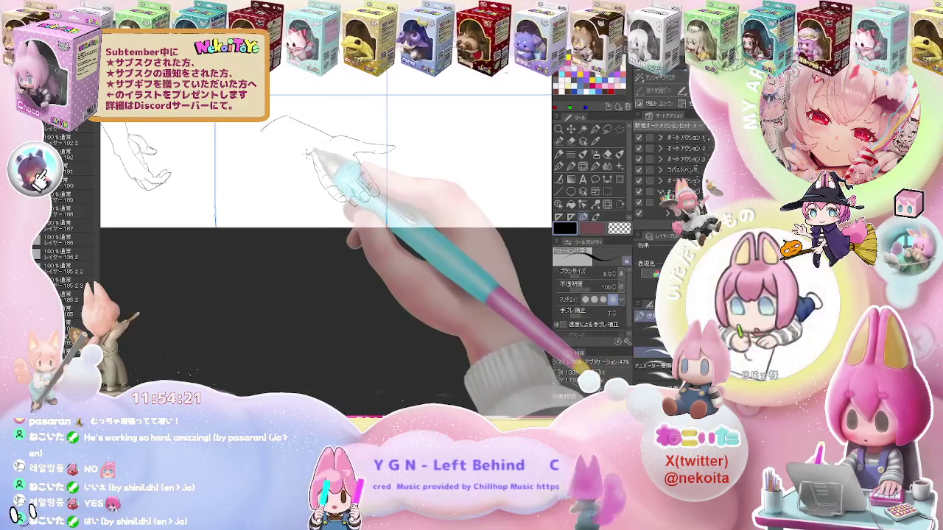
drag(263, 137, 313, 157)
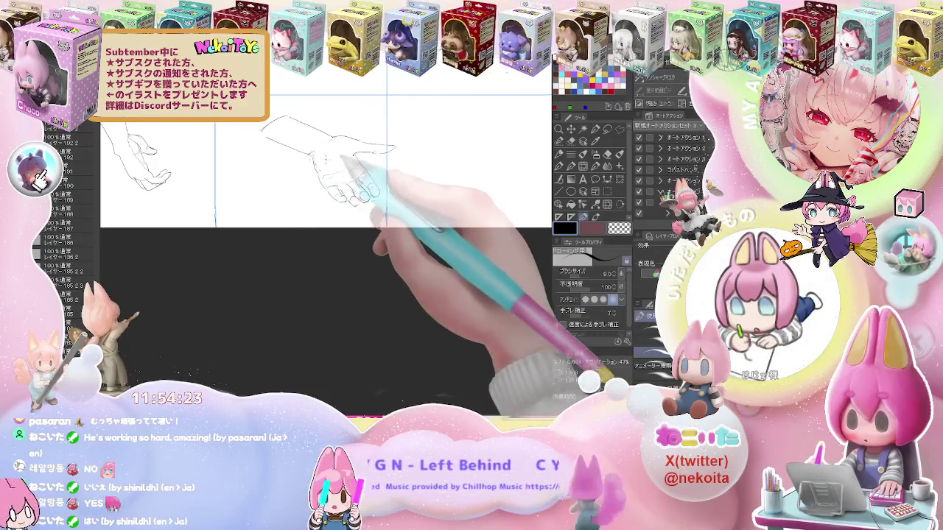
key(ctrl+minus)
key(ctrl+minus)
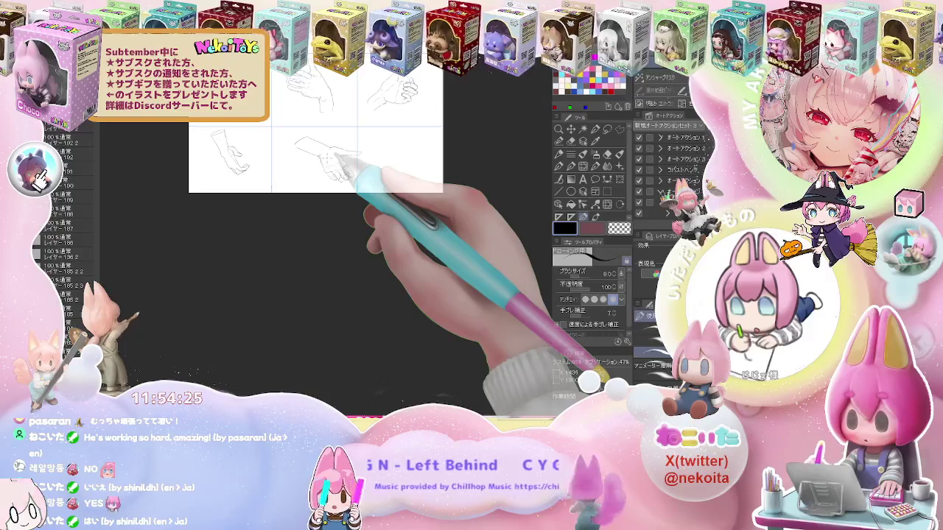
Bring the empty bottom-right panel into view and sketch the new hand's outline down to its lower edge
key(ctrl+plus)
key(ctrl+plus)
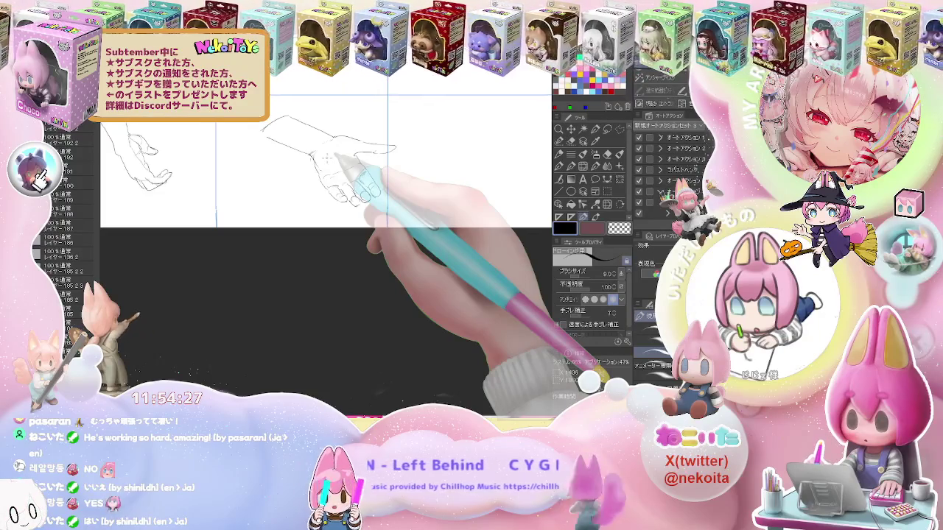
key(ctrl+minus)
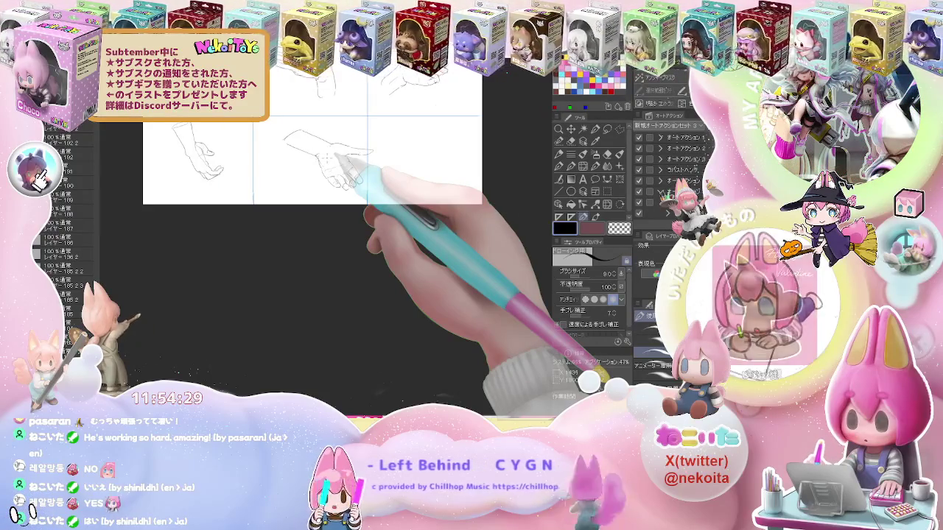
key(ctrl+plus)
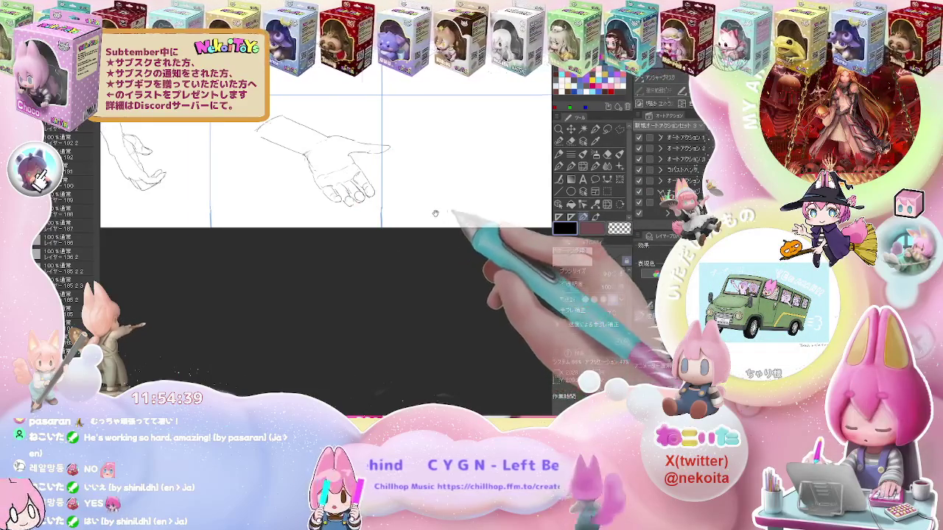
drag(442, 211, 294, 263)
drag(322, 163, 304, 178)
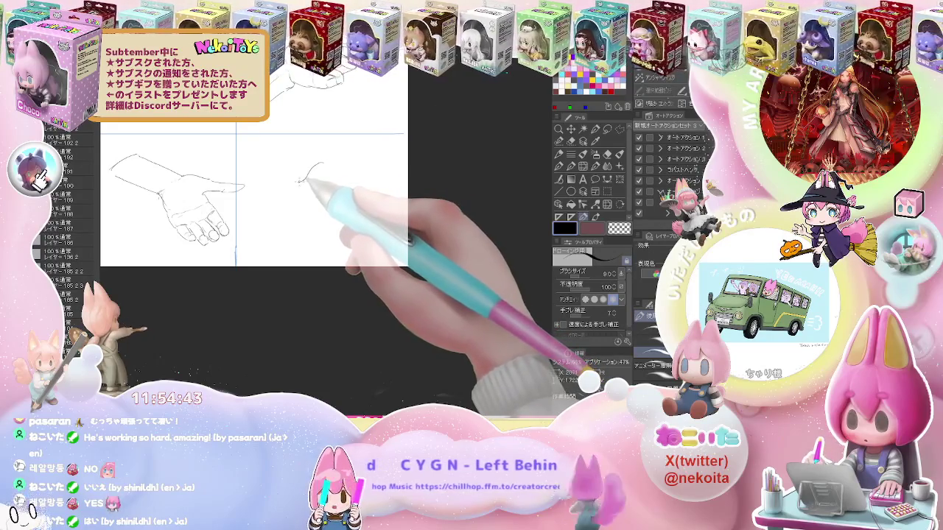
mouse_move(321, 163)
mouse_down()
mouse_move(298, 193)
mouse_move(316, 189)
mouse_up()
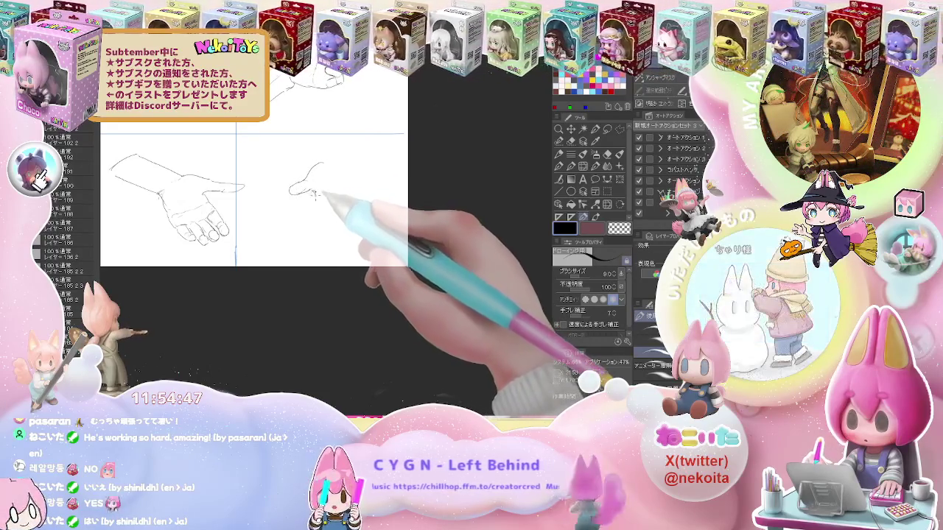
drag(316, 193, 310, 213)
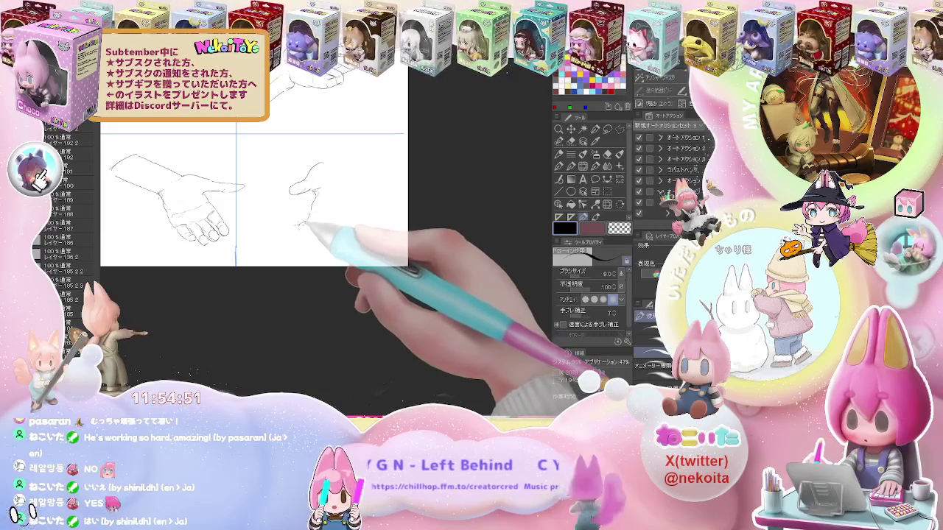
drag(302, 225, 294, 237)
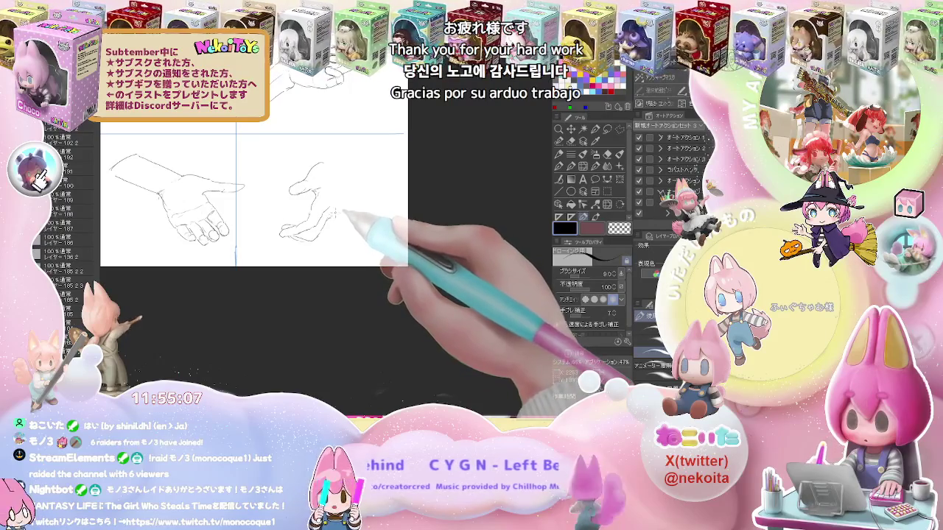
Clean stray lines, then add a contour line and the rising wrist to the cupped hand
key(e)
key(p)
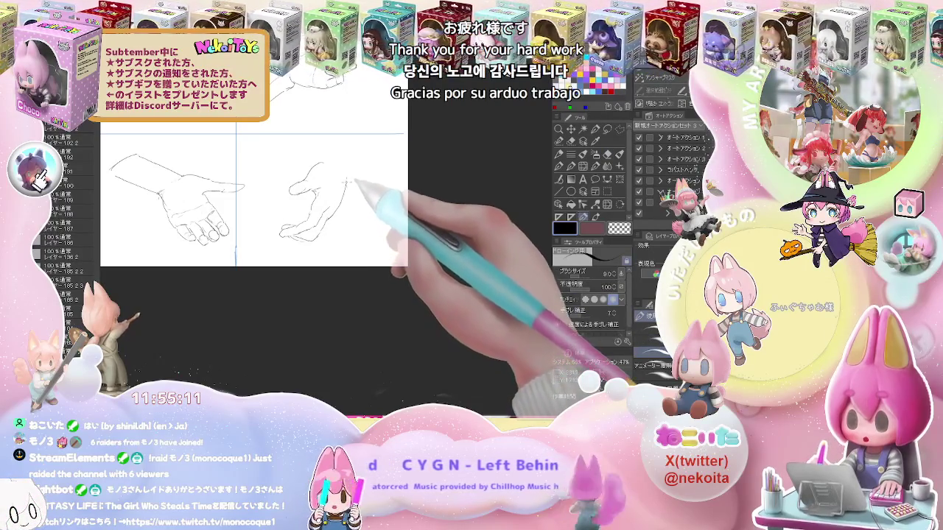
mouse_move(345, 180)
mouse_down()
mouse_move(346, 203)
mouse_move(358, 164)
mouse_move(357, 183)
mouse_move(328, 181)
mouse_up()
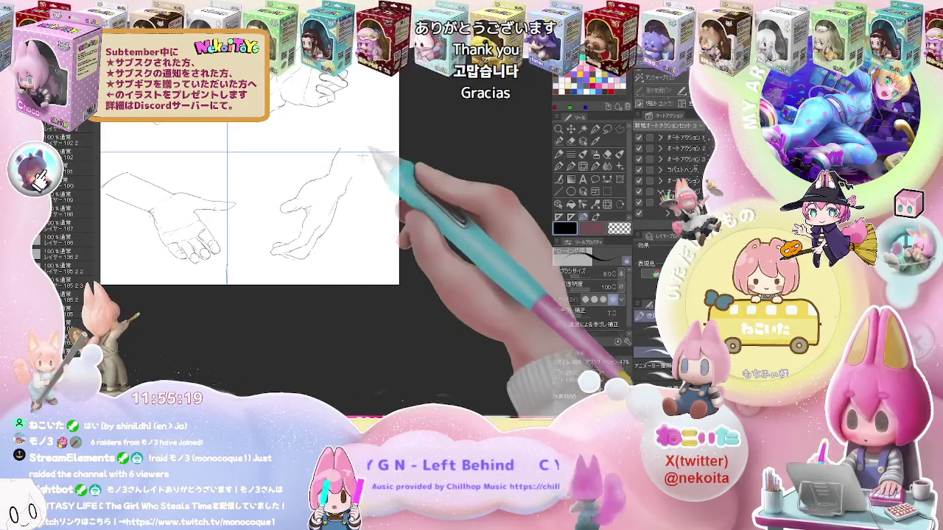
mouse_move(332, 153)
mouse_down()
mouse_move(360, 171)
mouse_move(324, 234)
mouse_move(362, 209)
mouse_up()
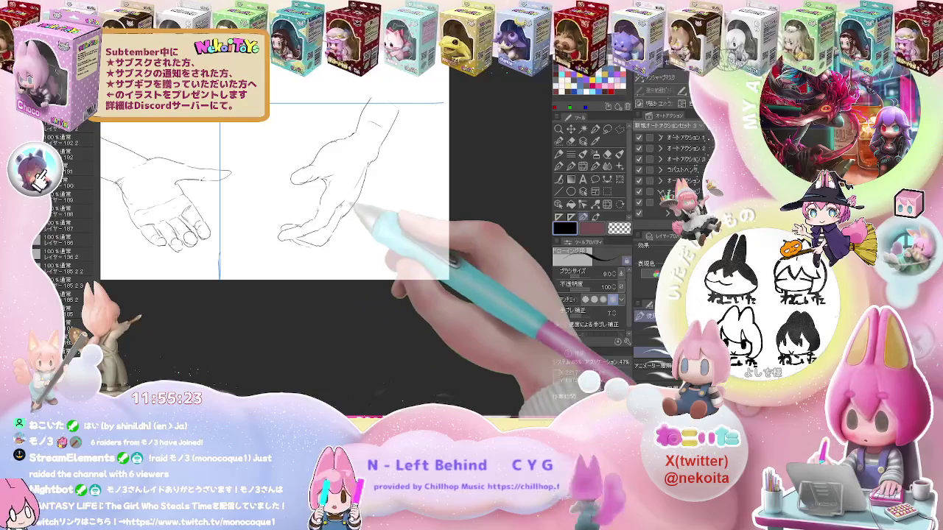
key(ctrl+minus)
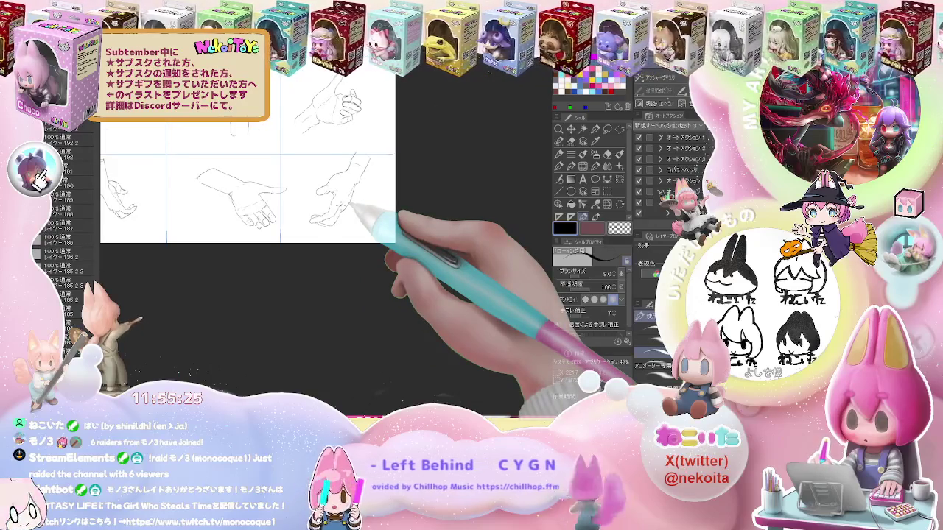
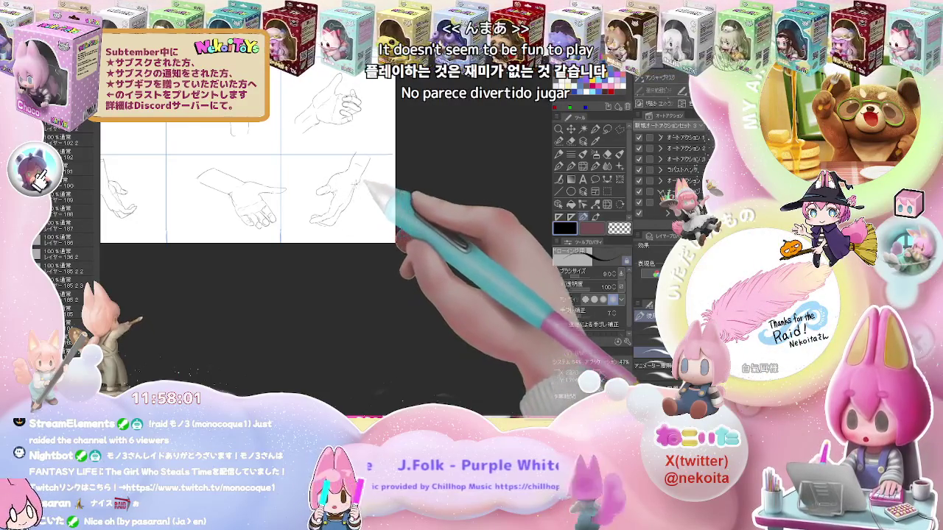
Pan and zoom across the six hand sketches, then centre the view on an empty grid cell
drag(364, 148, 353, 191)
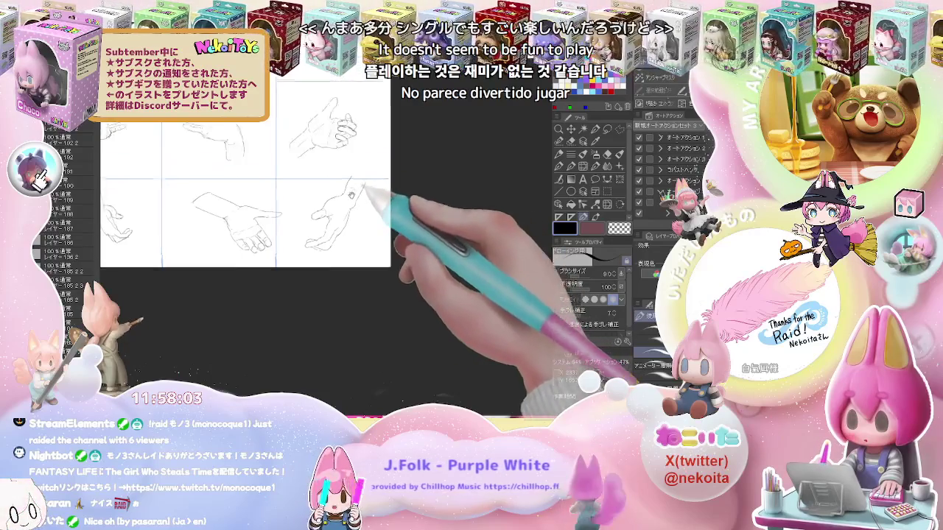
scroll(354, 190, down, 2)
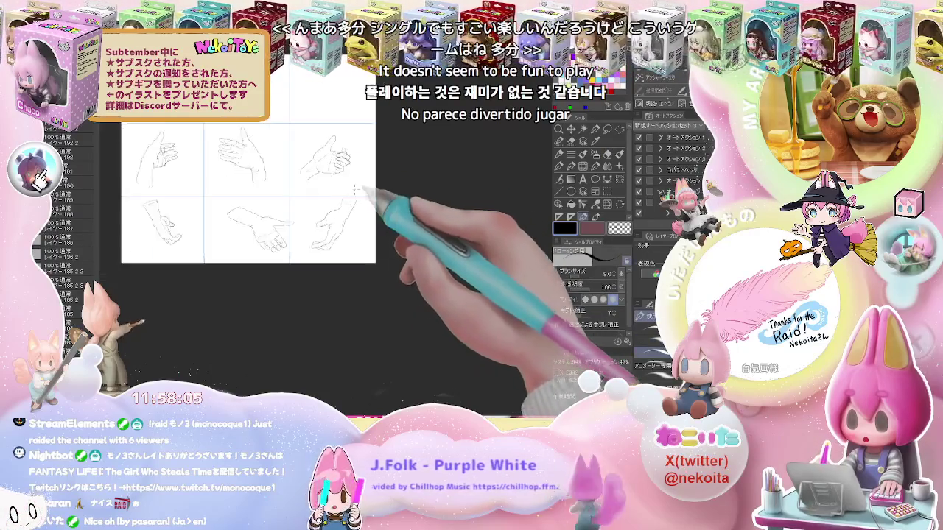
scroll(359, 193, down, 2)
scroll(361, 191, up, 3)
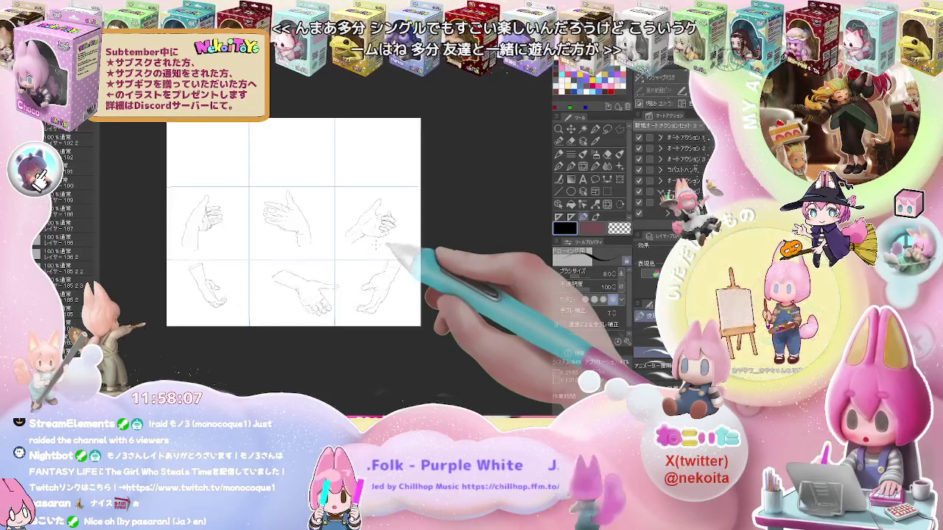
scroll(376, 247, up, 1)
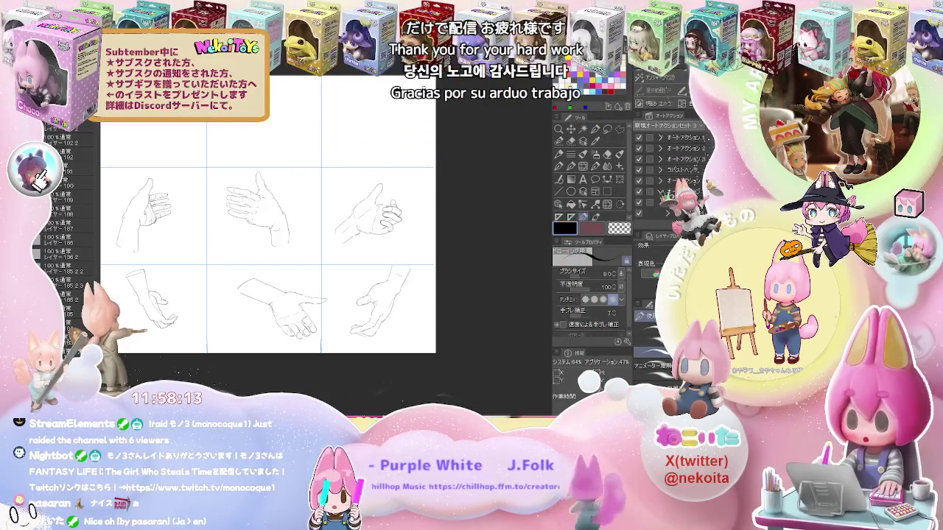
mouse_move(296, 144)
mouse_down()
mouse_move(362, 175)
mouse_move(219, 133)
mouse_move(239, 137)
mouse_up()
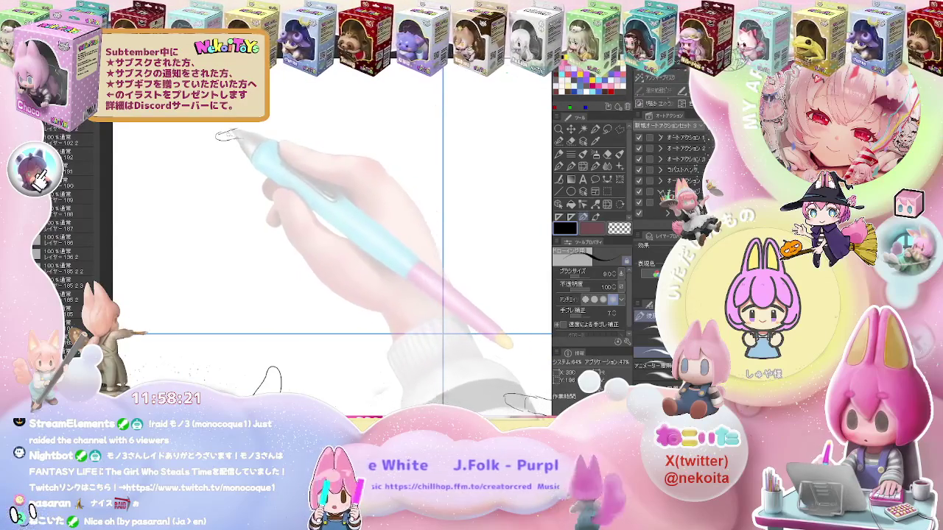
Sketch the curled finger curves, fingertip strokes and right-end lines of the new hand
mouse_move(237, 131)
mouse_down()
mouse_move(271, 133)
mouse_move(262, 132)
mouse_up()
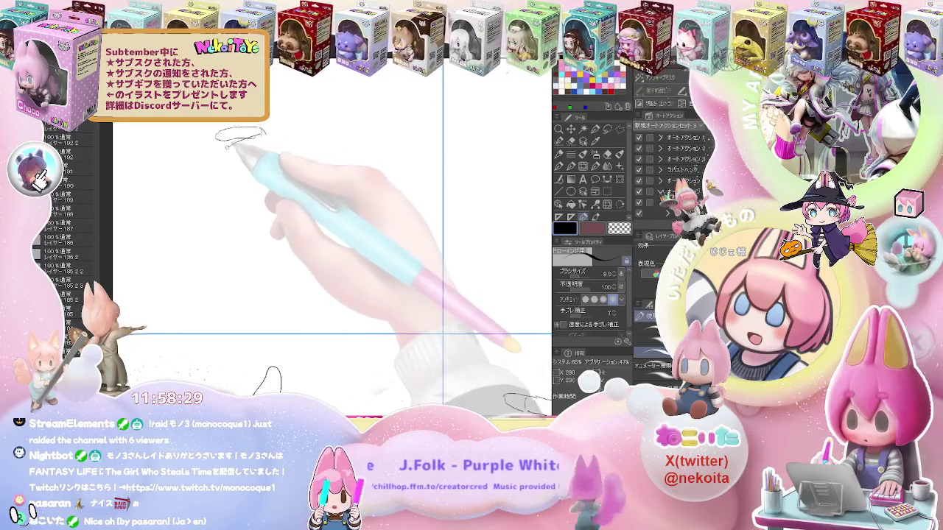
drag(215, 151, 240, 156)
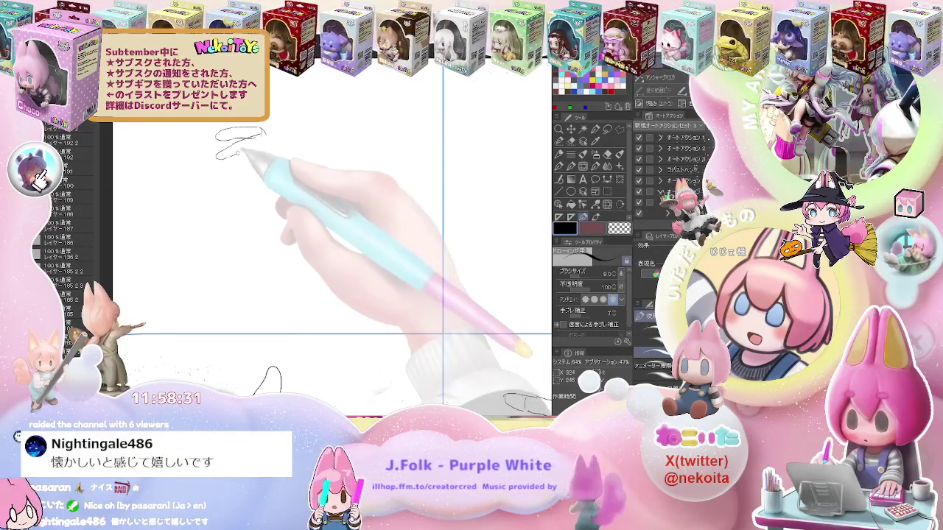
key(j)
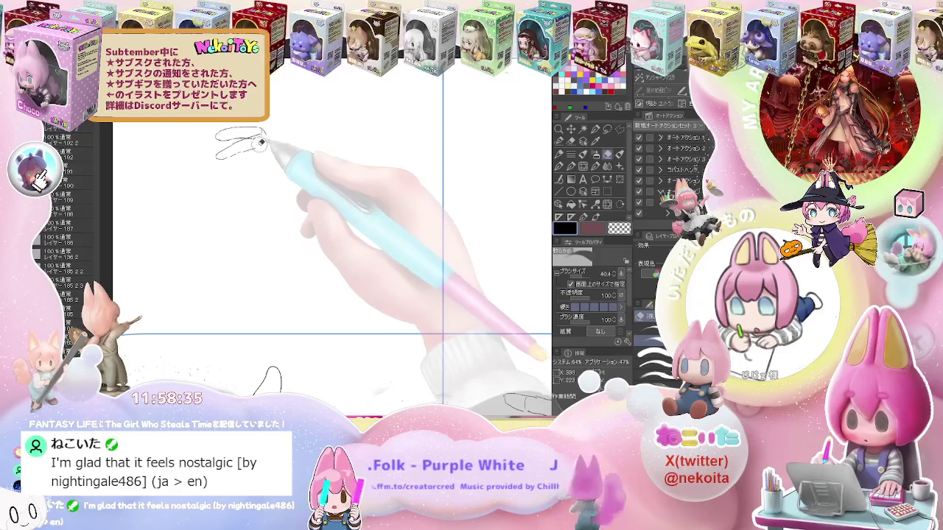
key(p)
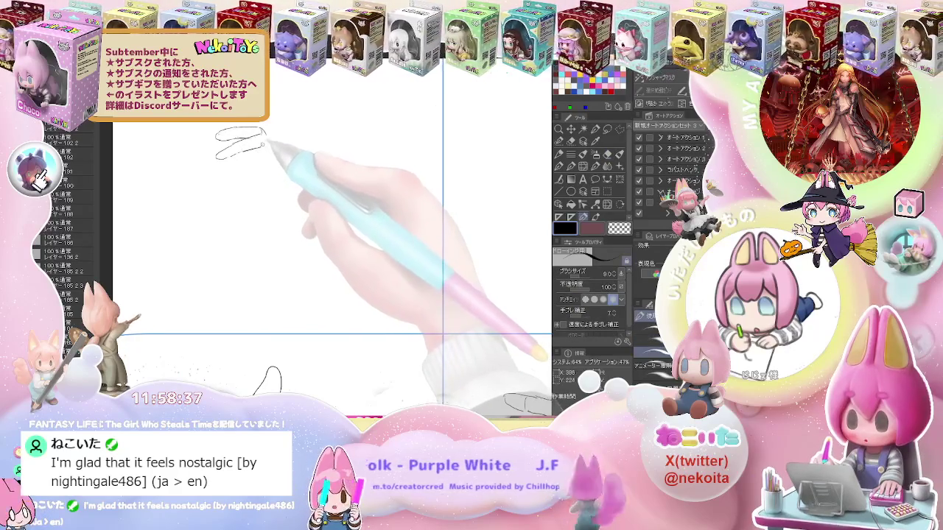
drag(269, 135, 259, 151)
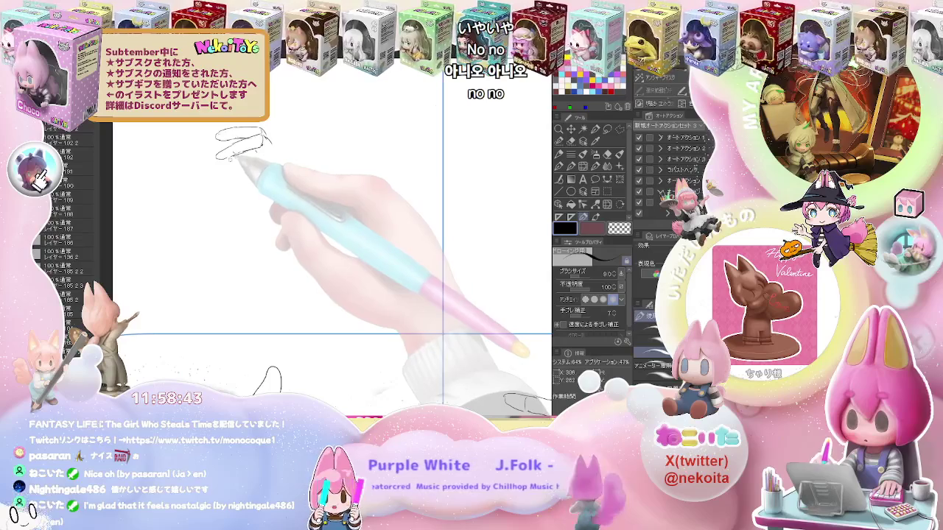
drag(254, 160, 216, 171)
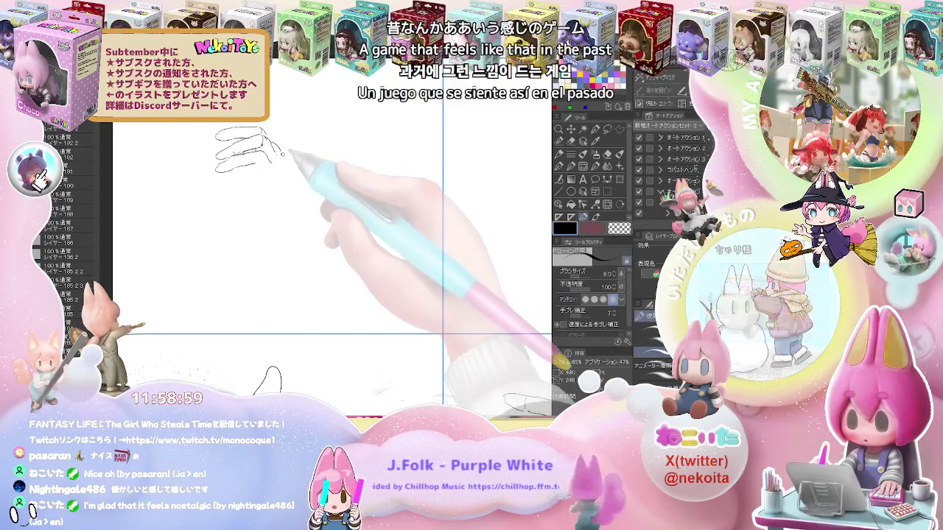
drag(282, 152, 286, 167)
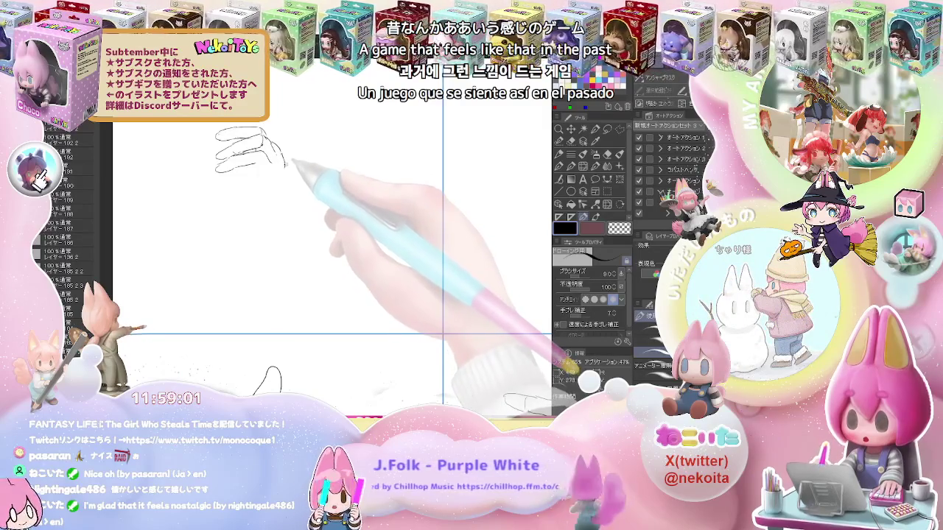
drag(289, 170, 292, 190)
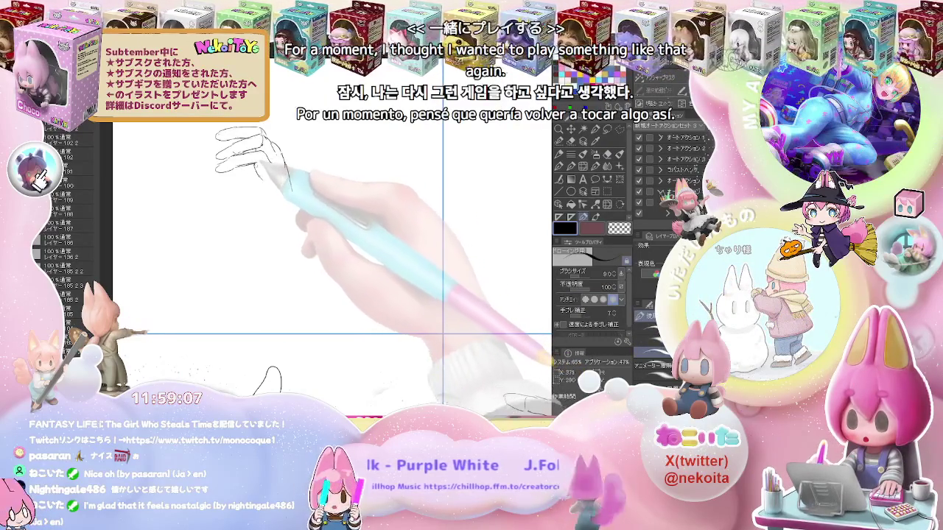
key(e)
key(p)
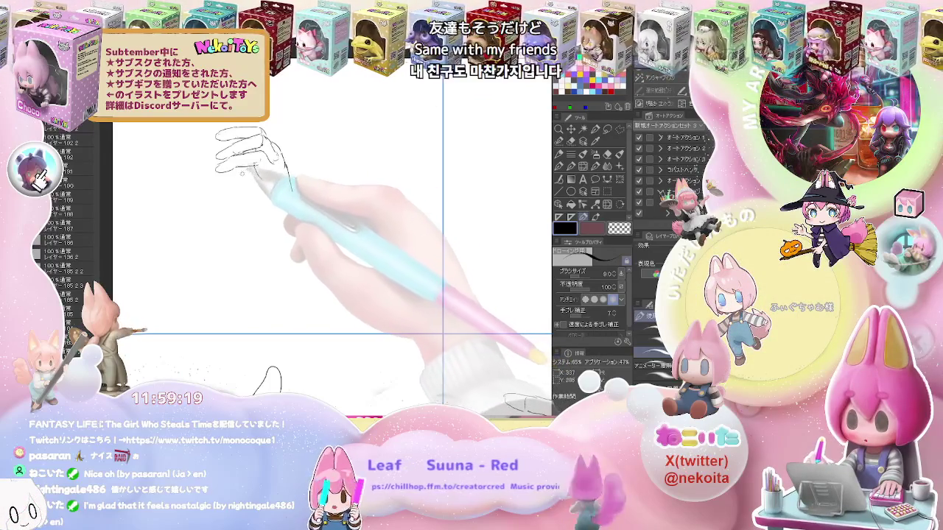
Extend the wrist line down below the curled-fingers hand
key(e)
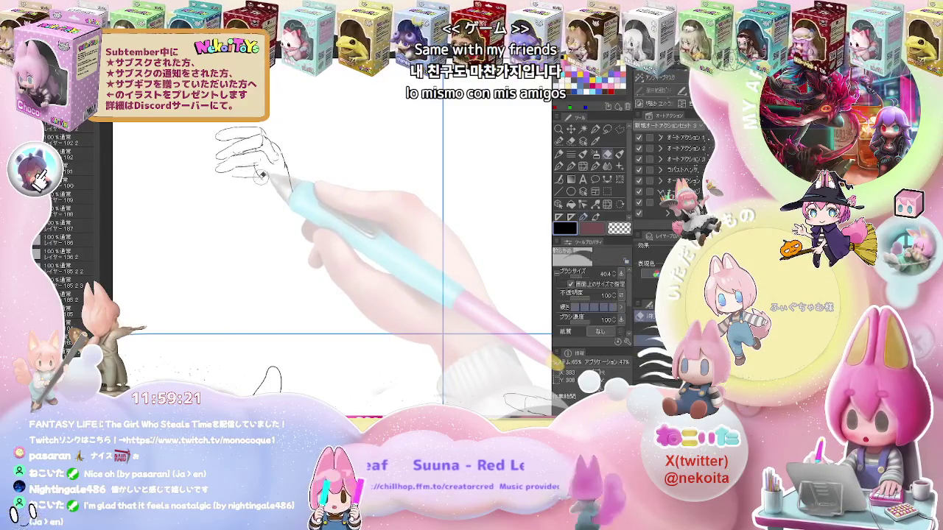
key(p)
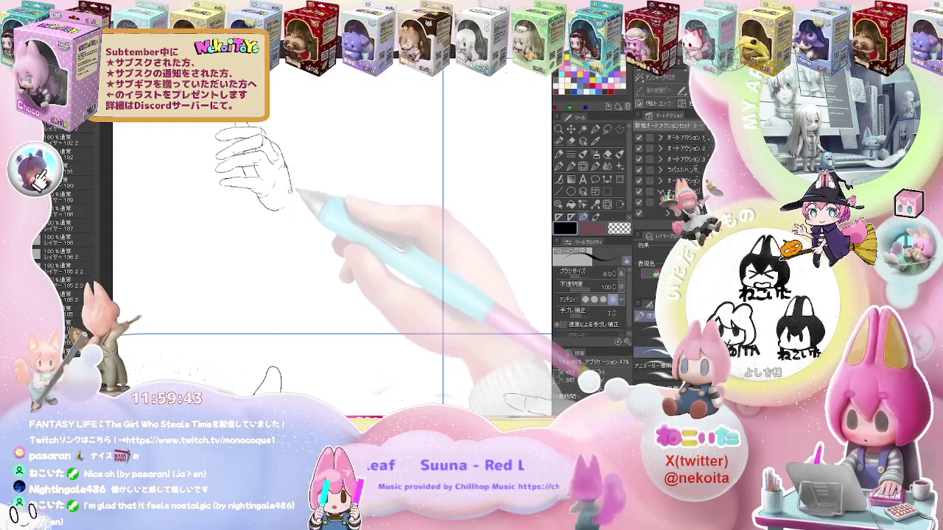
drag(272, 227, 271, 246)
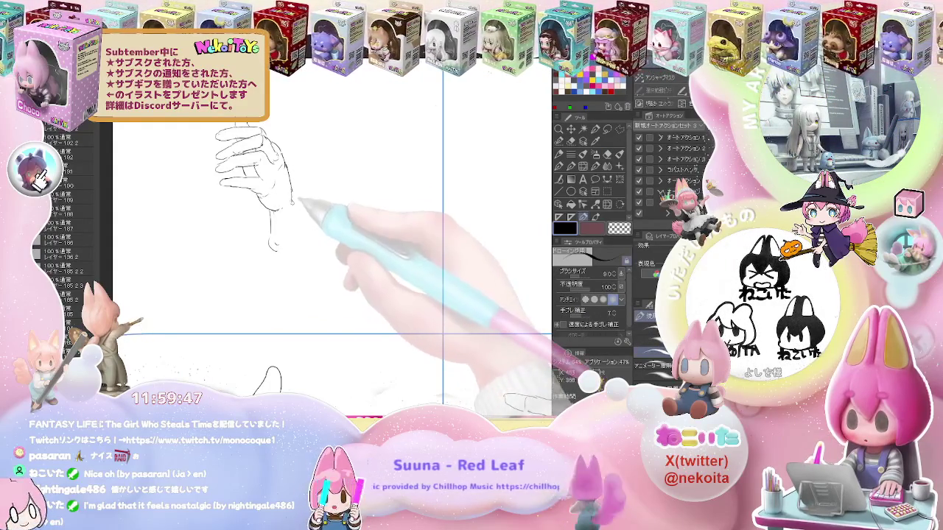
Zoom out to check the hand among the others, then zoom into the next empty cell
key(ctrl+minus)
key(ctrl+plus)
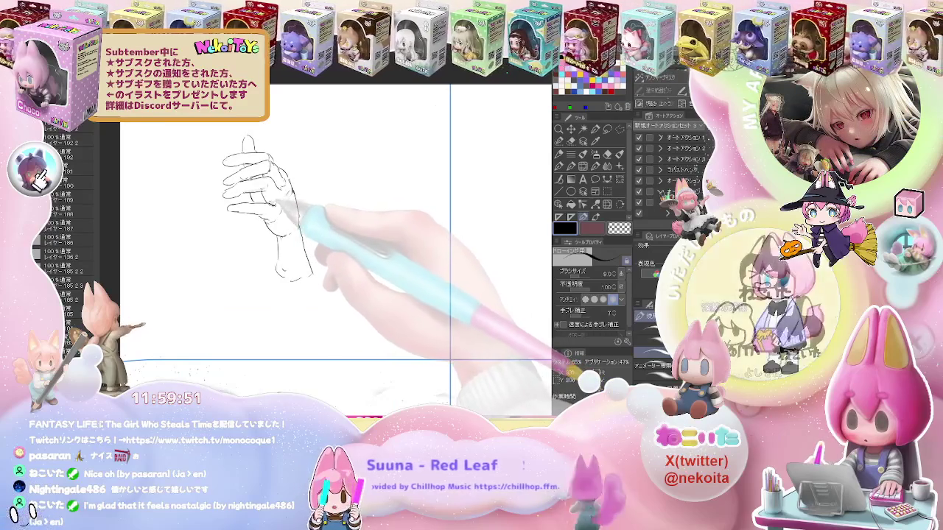
key(ctrl+minus)
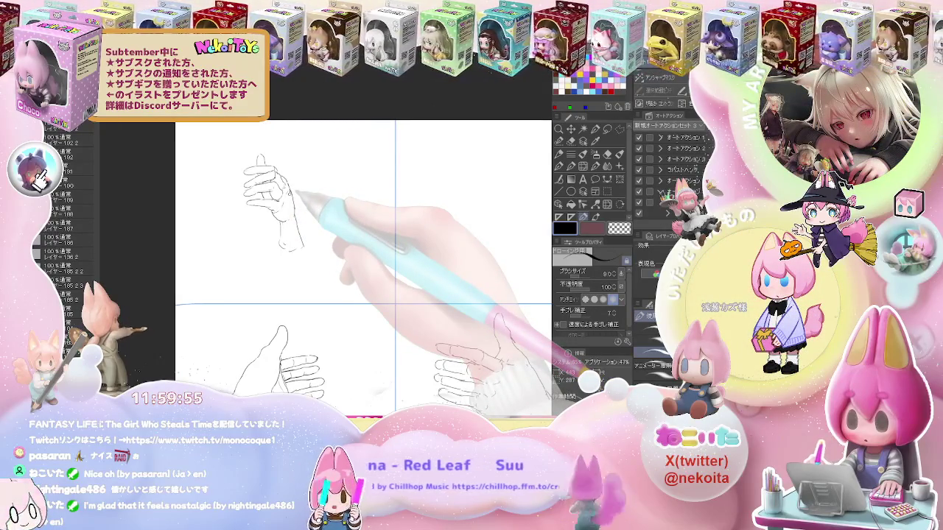
key(ctrl+minus)
key(ctrl+plus)
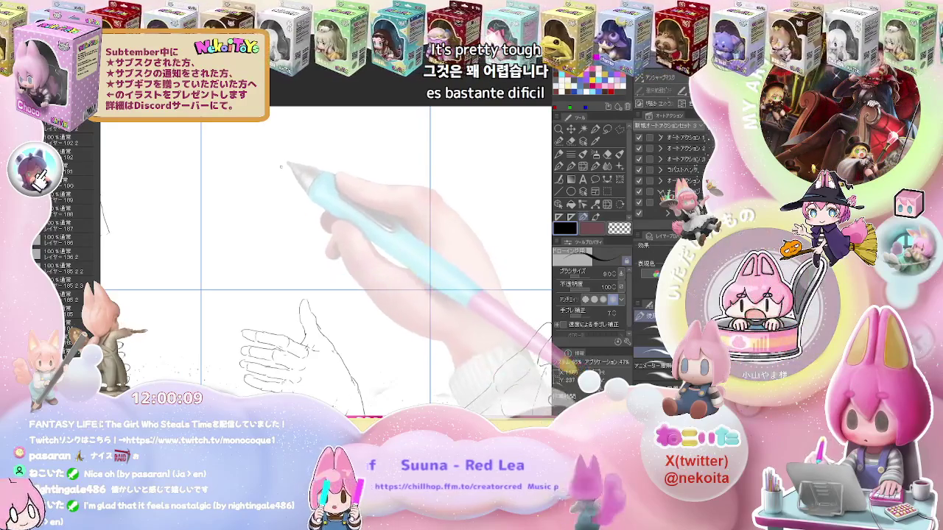
Draw the outline and downward-running finger lines of the loosely curled hand
mouse_move(280, 172)
mouse_down()
mouse_move(278, 192)
mouse_move(293, 141)
mouse_up()
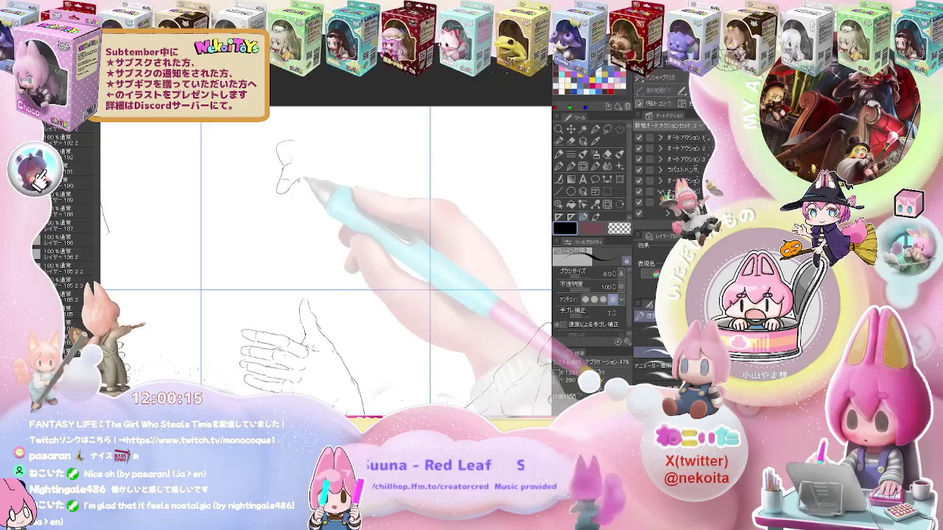
click(301, 197)
drag(300, 196, 307, 201)
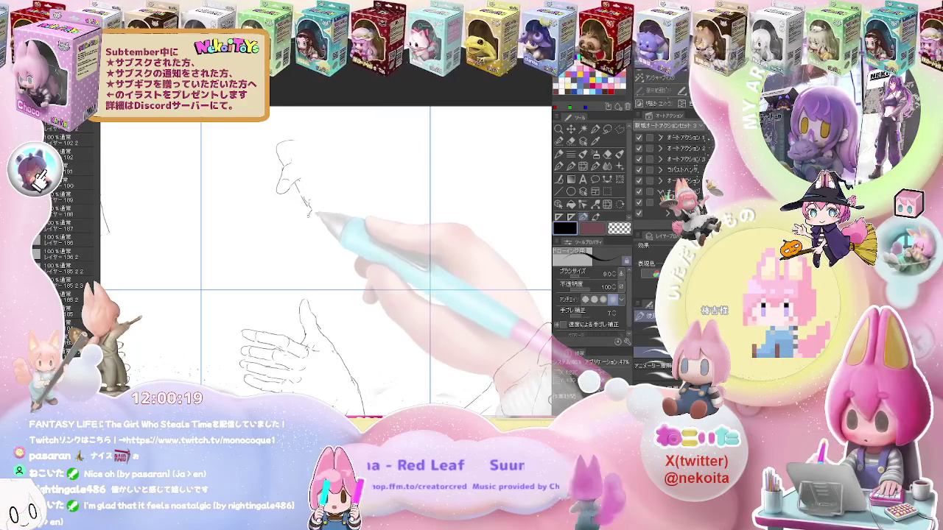
drag(310, 219, 301, 236)
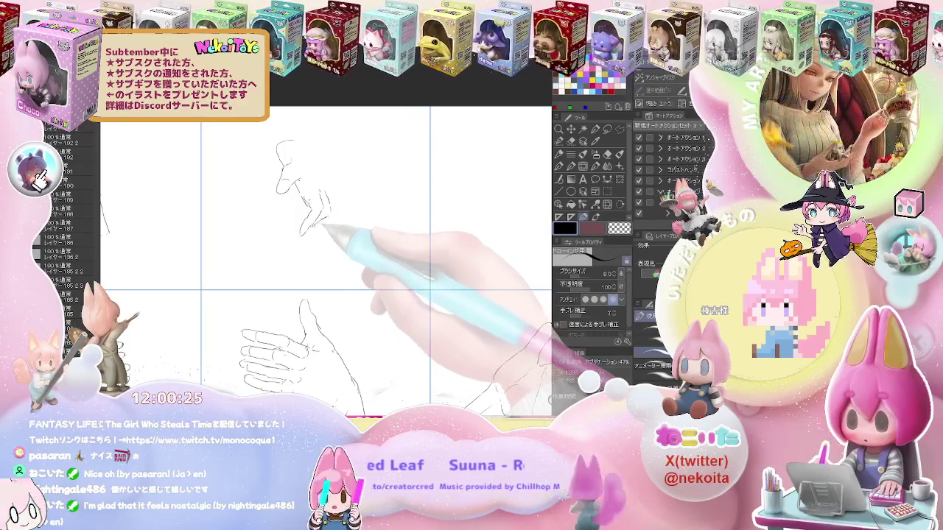
drag(329, 210, 307, 233)
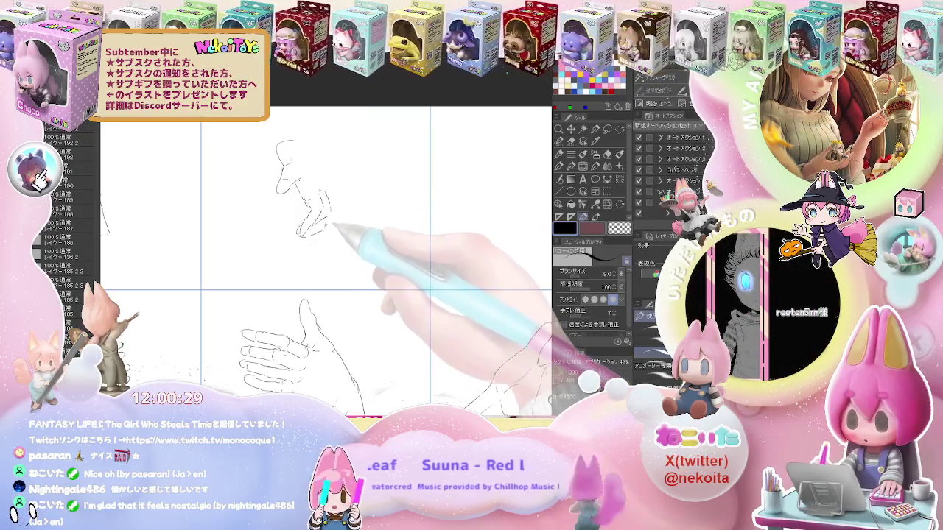
Refine the hand's outer outline, alternating eraser and pencil to fix lines
key(e)
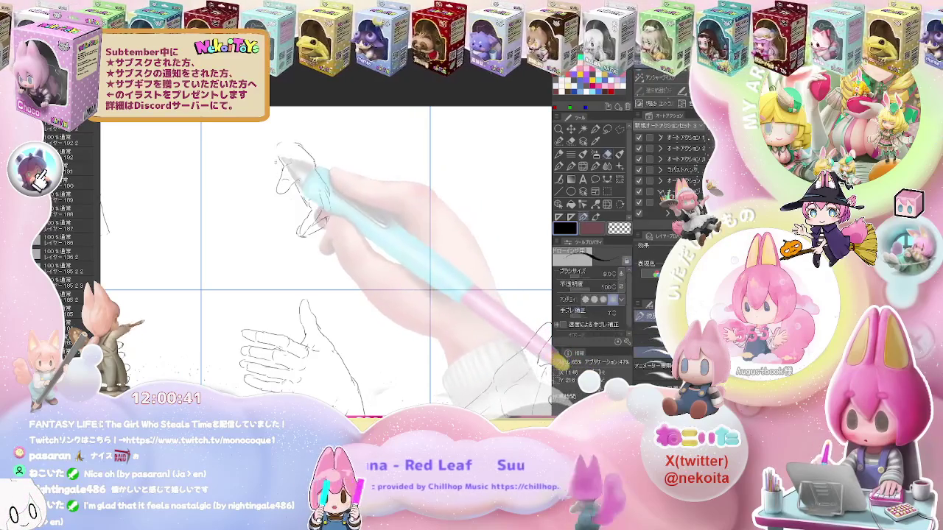
drag(285, 164, 278, 193)
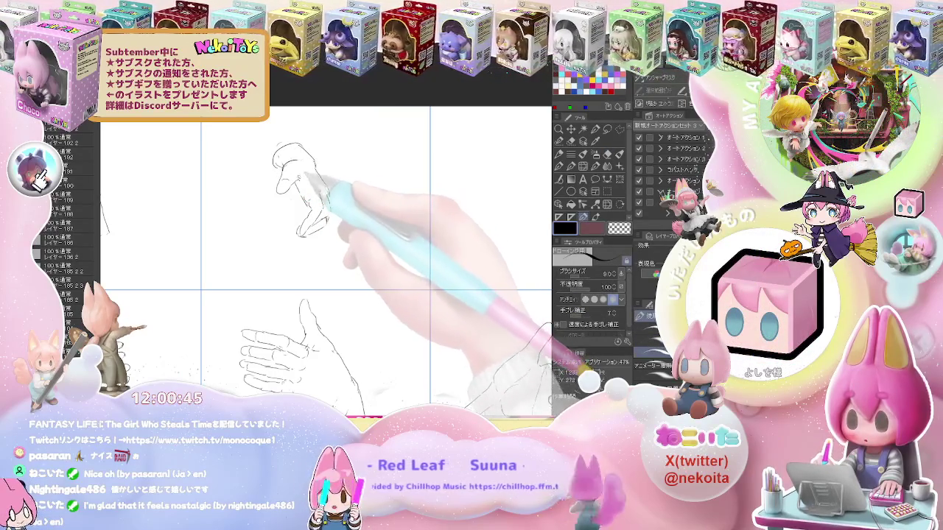
key(e)
key(p)
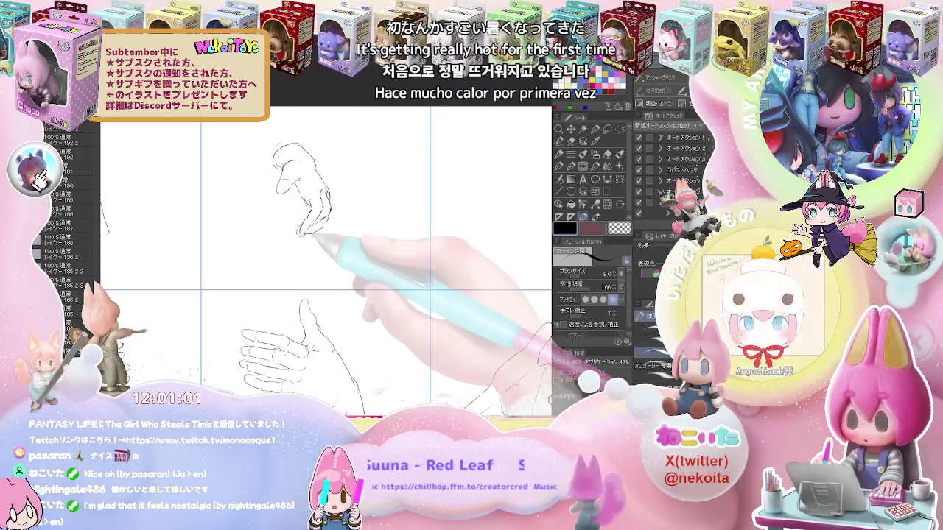
key(e)
key(p)
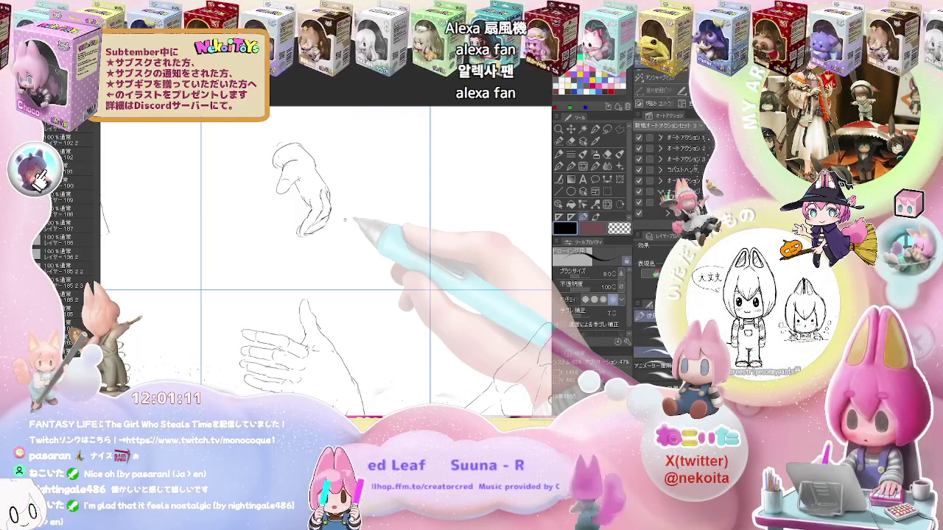
scroll(344, 220, down, 3)
scroll(305, 239, up, 2)
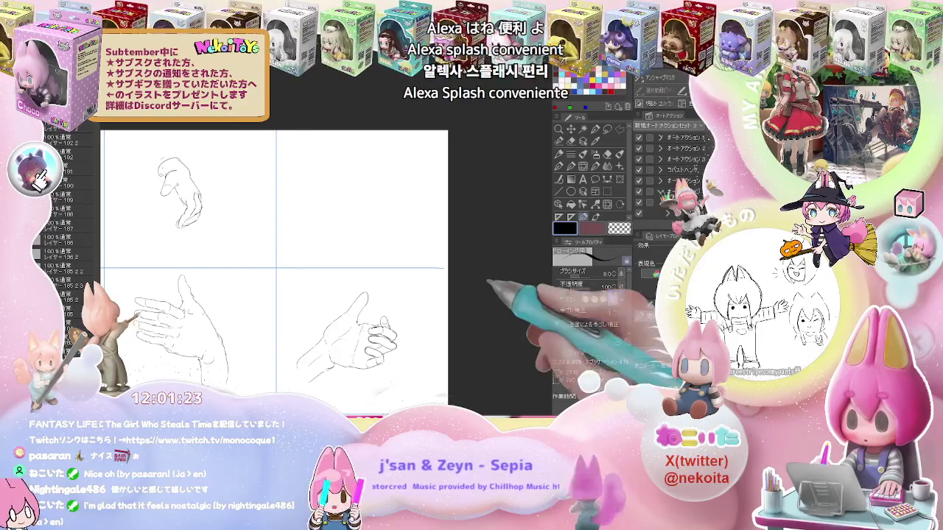
Outline the forearm edges of the reaching hand, extending the top edge toward the fingertips
scroll(462, 317, down, 2)
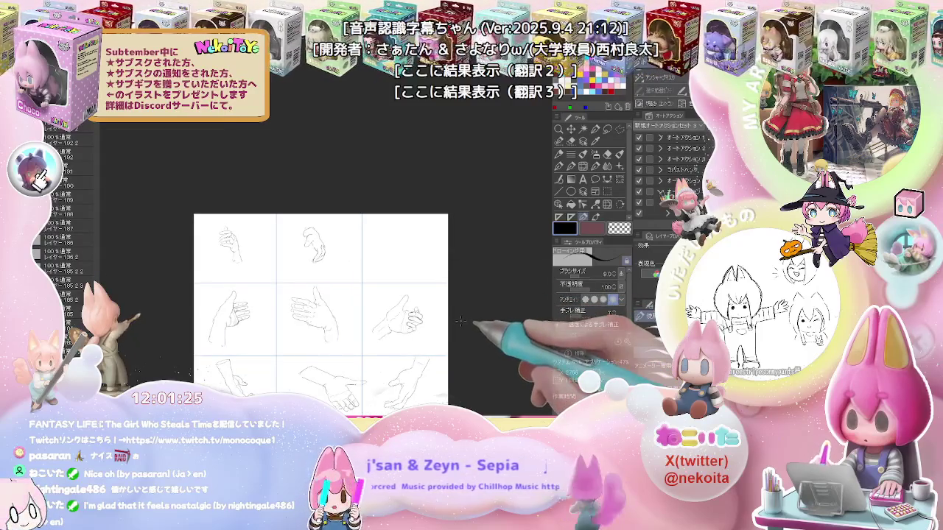
scroll(462, 317, up, 2)
scroll(442, 295, up, 1)
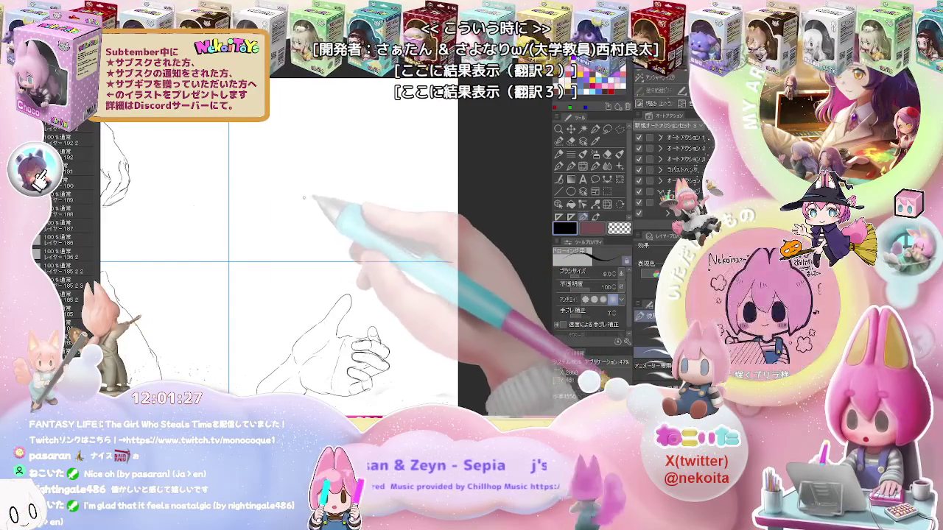
mouse_move(284, 158)
mouse_down()
mouse_move(269, 185)
mouse_move(289, 148)
mouse_up()
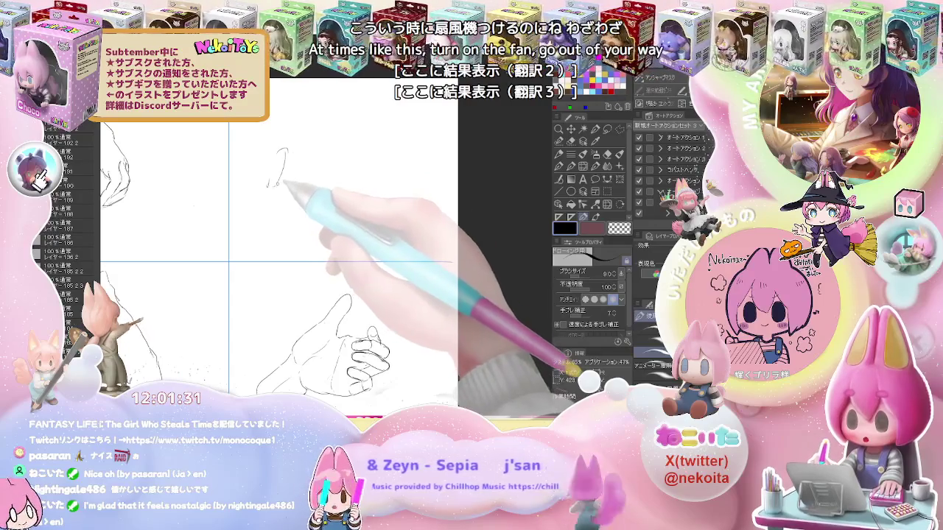
drag(292, 150, 313, 156)
drag(269, 188, 315, 193)
mouse_move(315, 156)
mouse_down()
mouse_move(392, 168)
mouse_move(324, 194)
mouse_move(325, 208)
mouse_up()
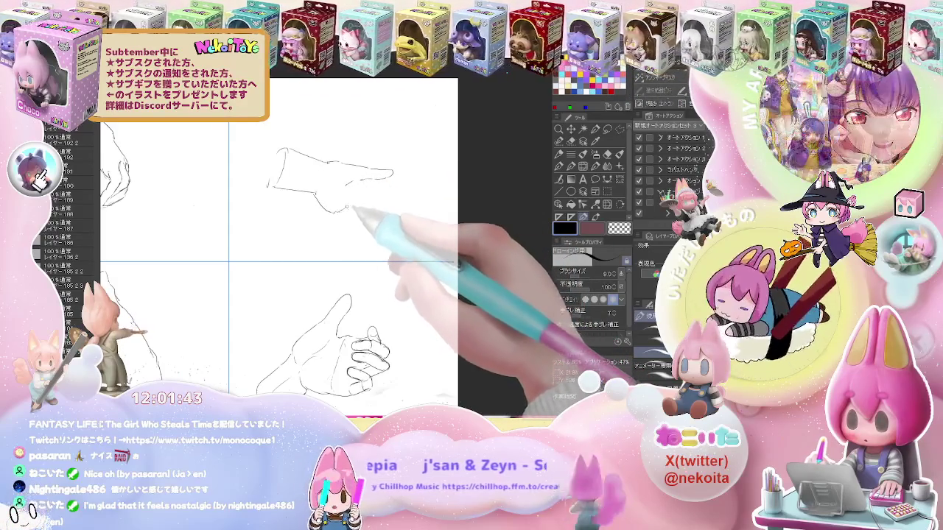
Sketch the fingertips, a small finger stroke and the lower contour of the reaching hand
drag(375, 184, 368, 190)
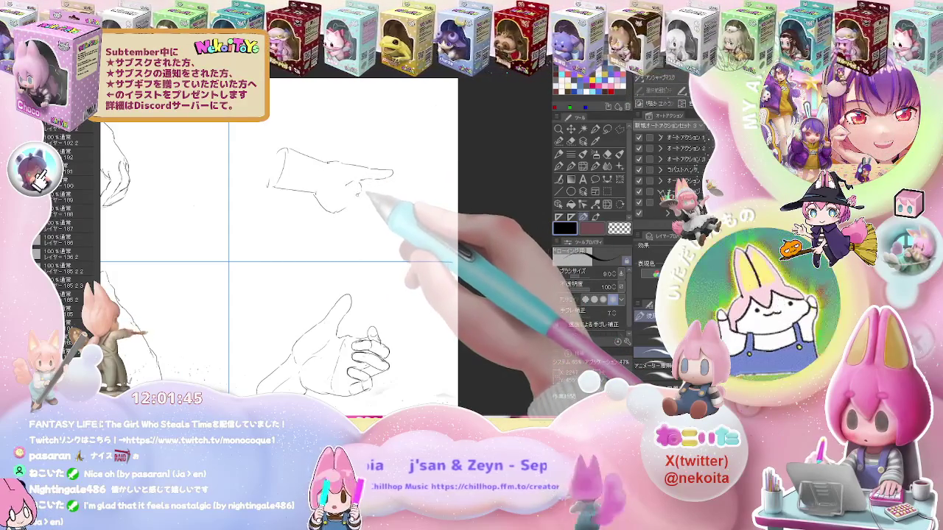
drag(338, 216, 345, 221)
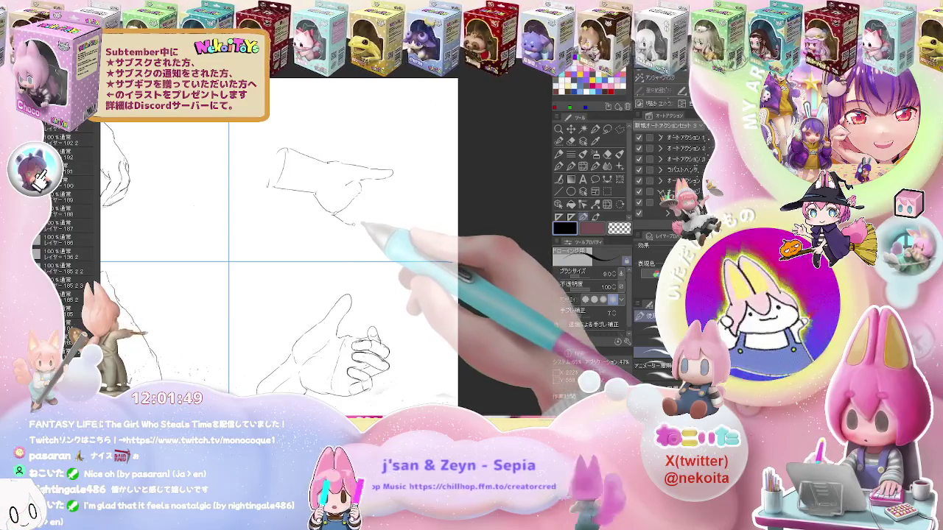
drag(361, 219, 371, 223)
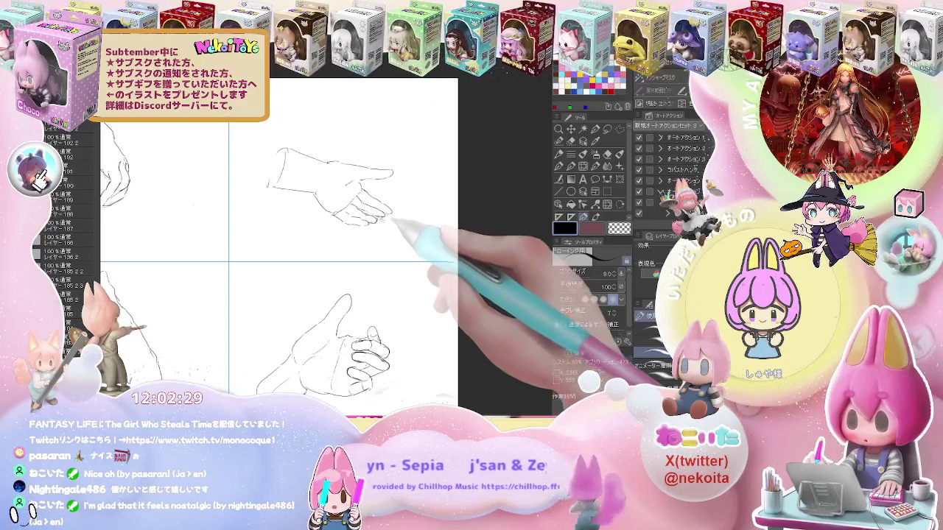
Nudge the view of the reaching hand and zoom out to see more of the page
drag(397, 221, 407, 228)
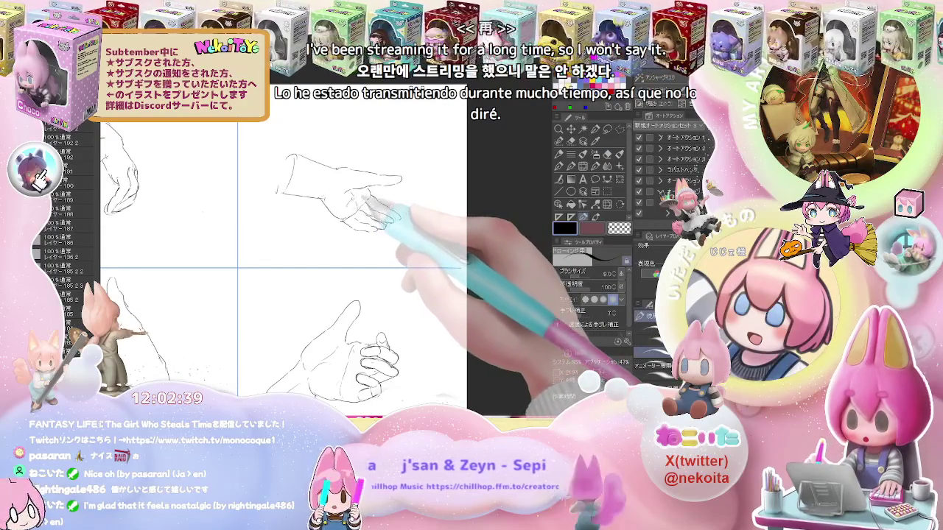
key(ctrl+minus)
key(ctrl+minus)
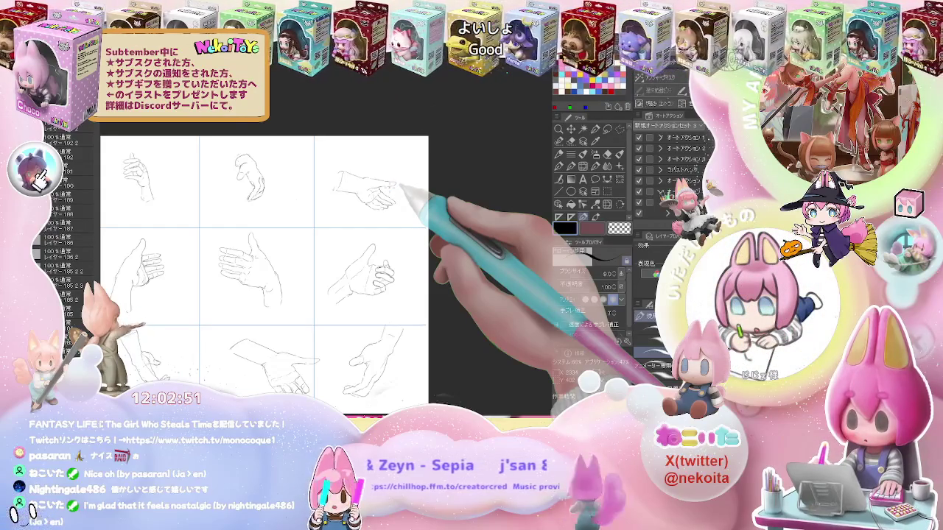
Zoom in and draw the first curve of the open-palmed hand, erasing and redrawing its upper part
scroll(287, 198, up, 2)
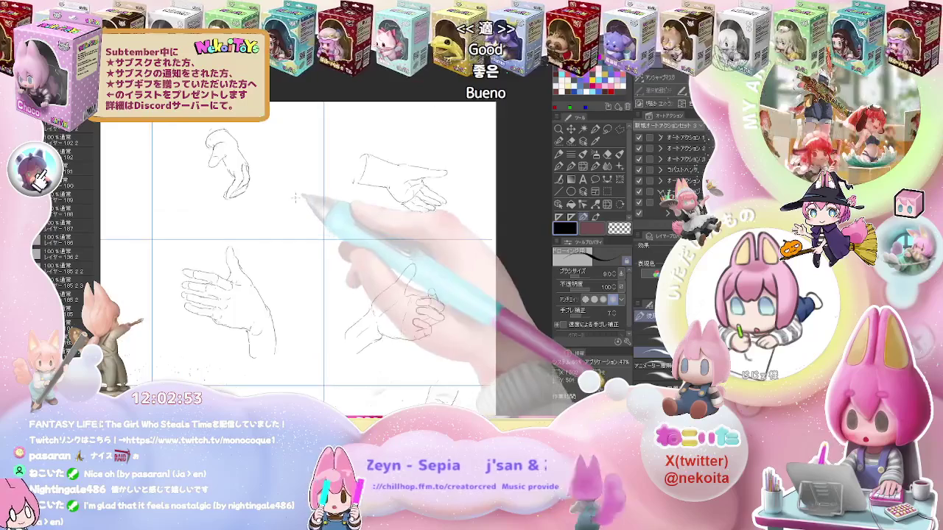
scroll(291, 198, up, 2)
scroll(297, 196, up, 2)
drag(299, 190, 262, 235)
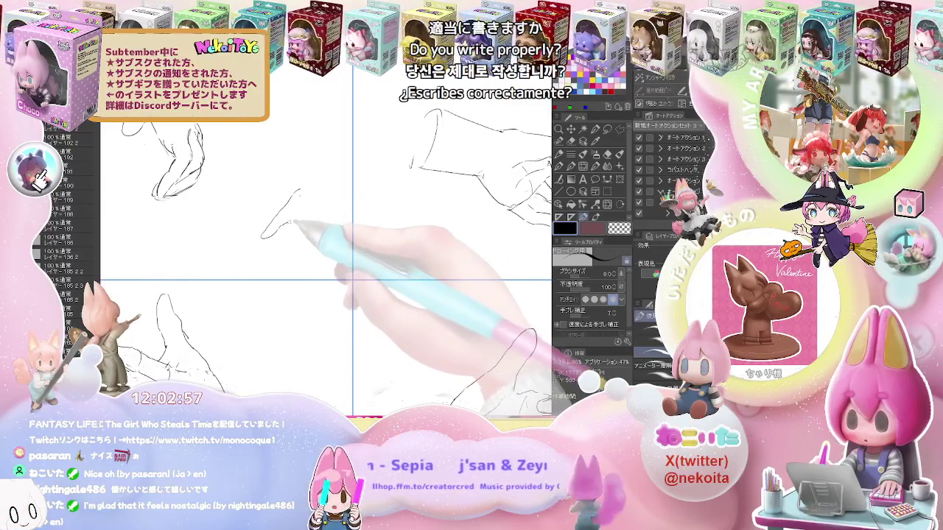
key(e)
mouse_move(298, 193)
mouse_down()
mouse_move(278, 211)
mouse_move(320, 196)
mouse_up()
key(p)
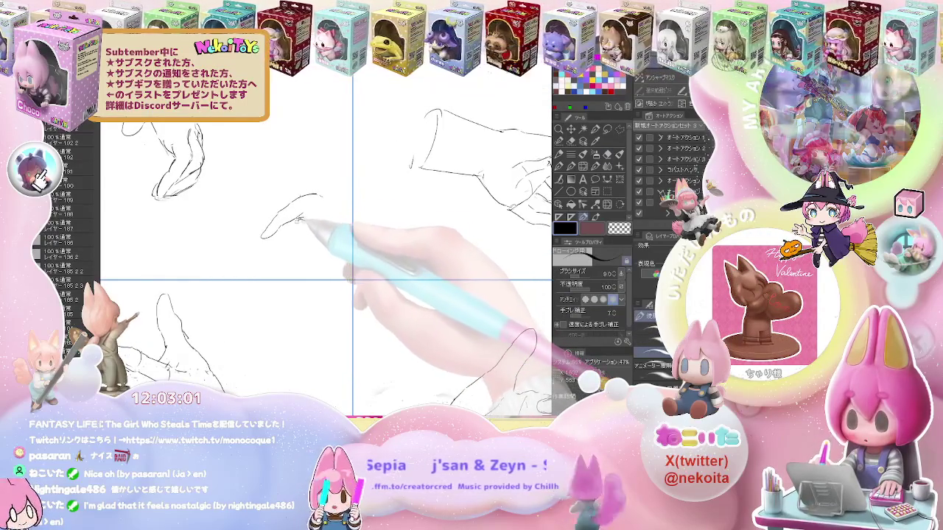
Sketch the drooping finger lines, the hand's right edge and the wrist above it
drag(291, 234, 289, 246)
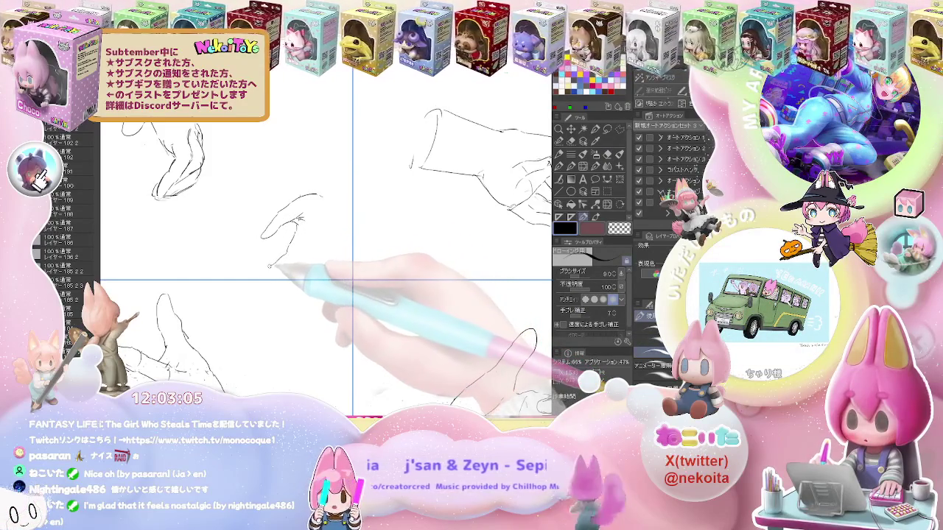
drag(270, 265, 252, 282)
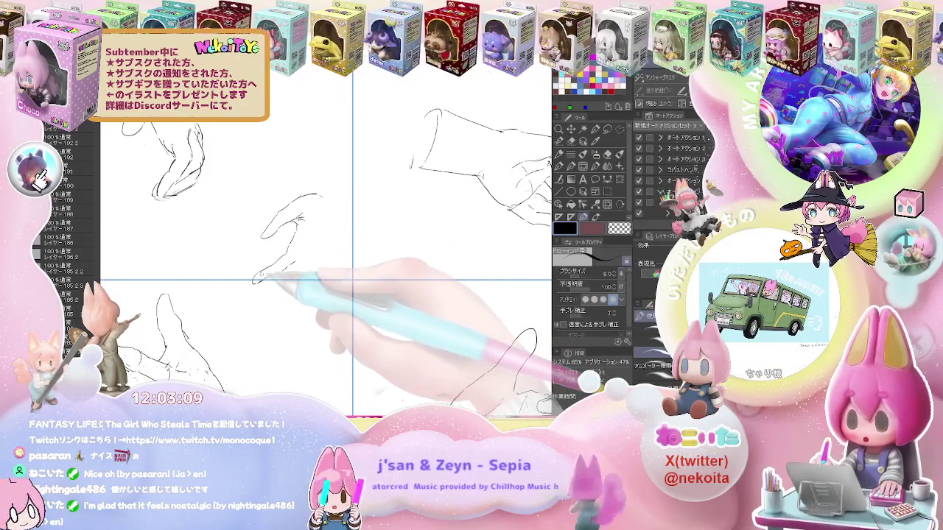
drag(277, 266, 294, 263)
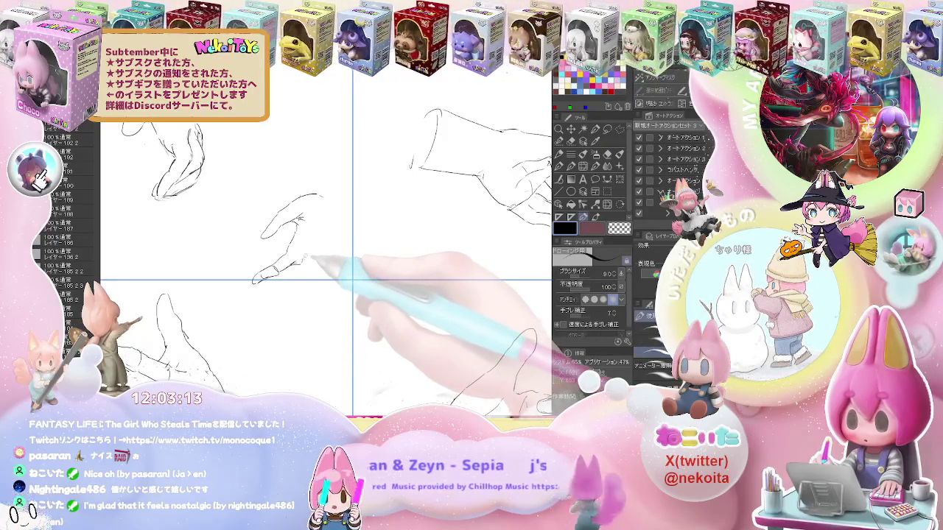
drag(329, 215, 326, 271)
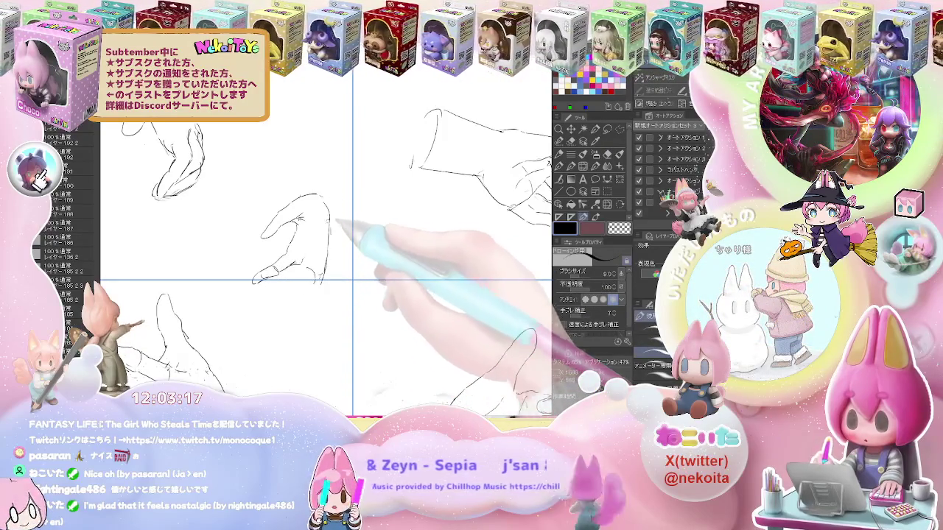
drag(284, 221, 324, 215)
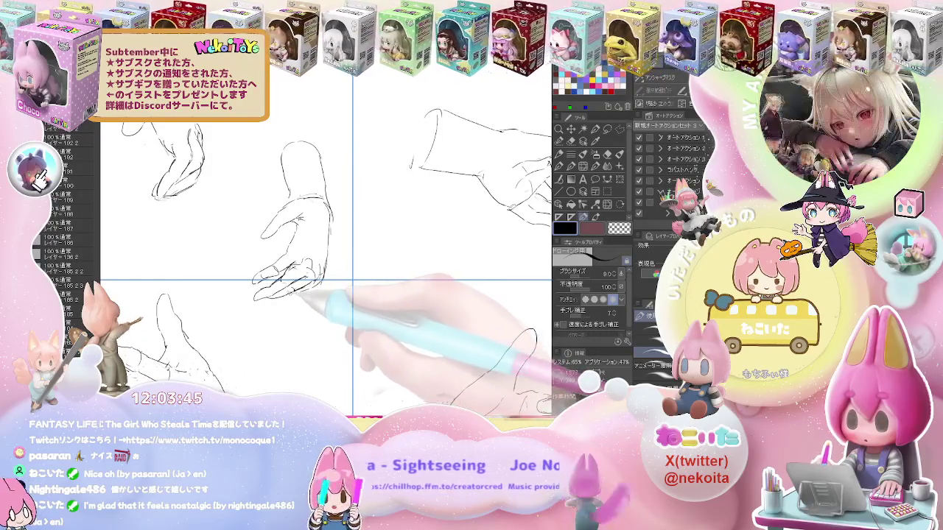
scroll(318, 290, down, 2)
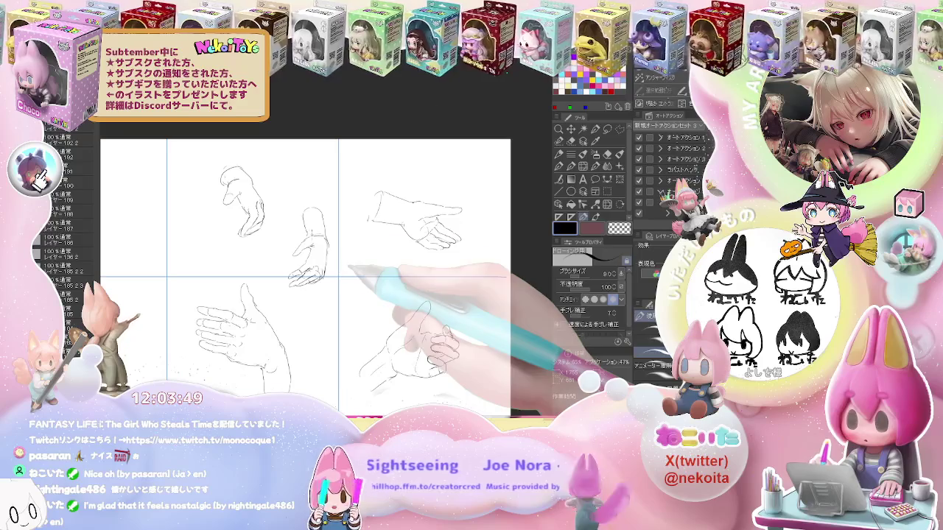
Add small touch-up marks along the open hand's fingertips
key(e)
key(p)
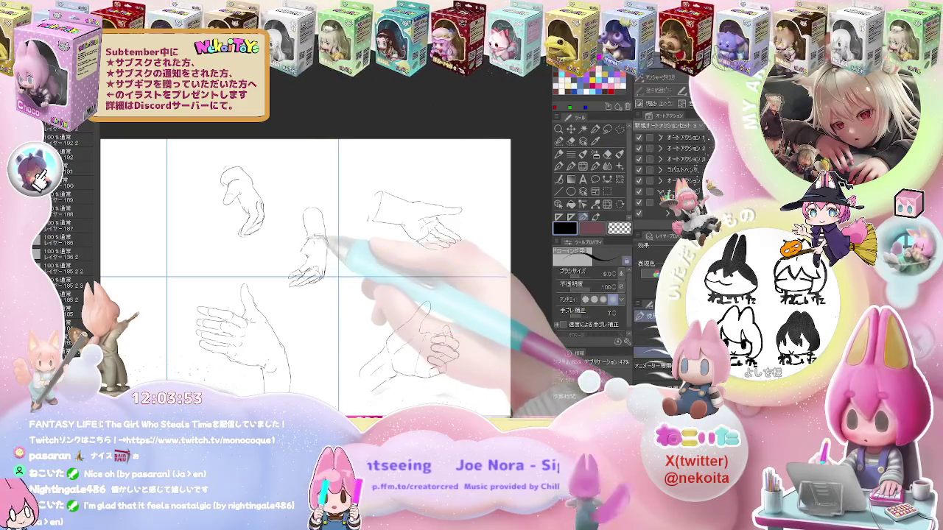
drag(287, 274, 305, 260)
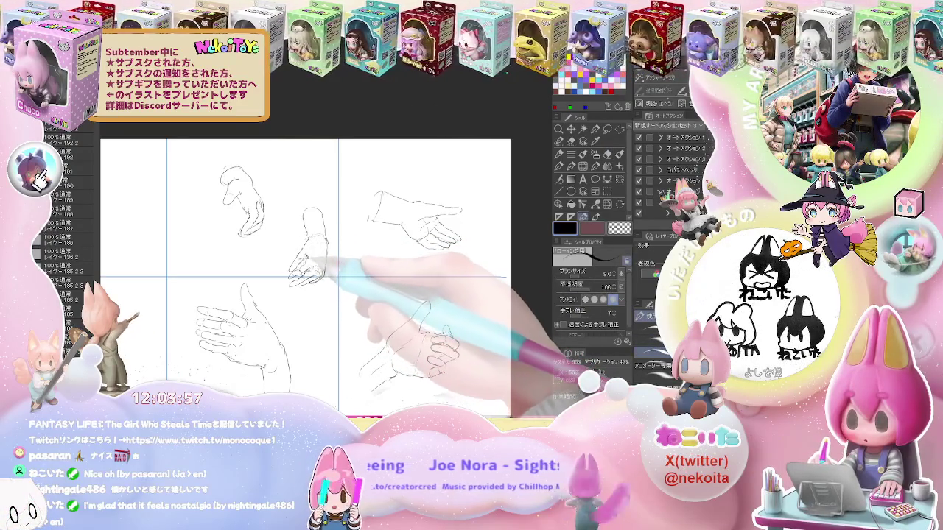
key(e)
scroll(304, 252, up, 2)
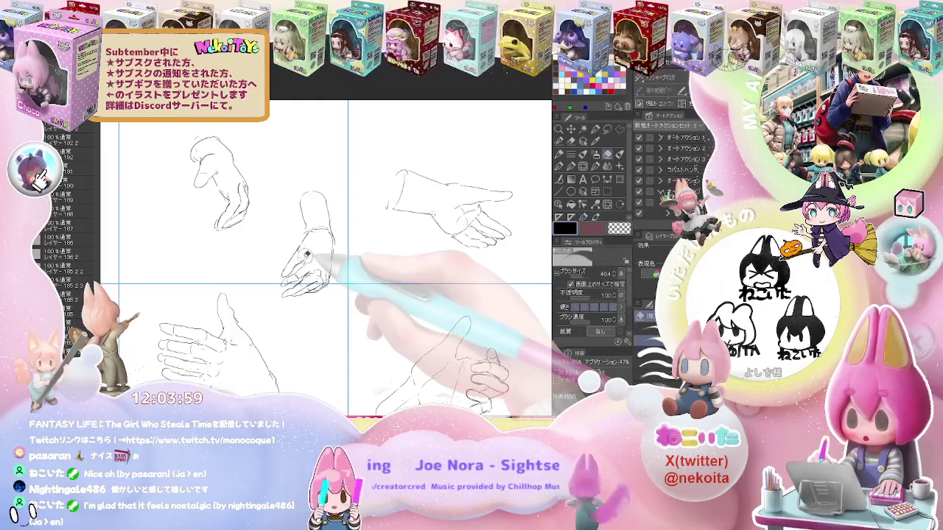
key(p)
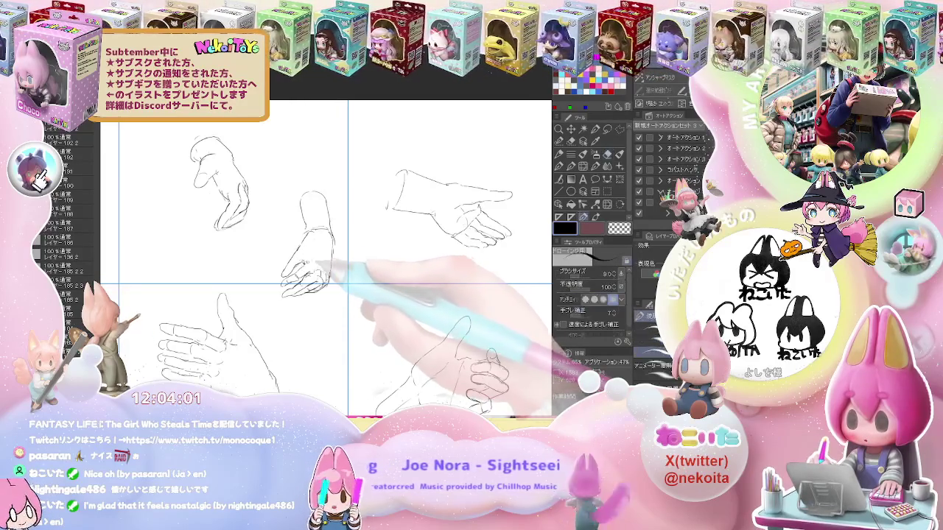
scroll(324, 265, up, 3)
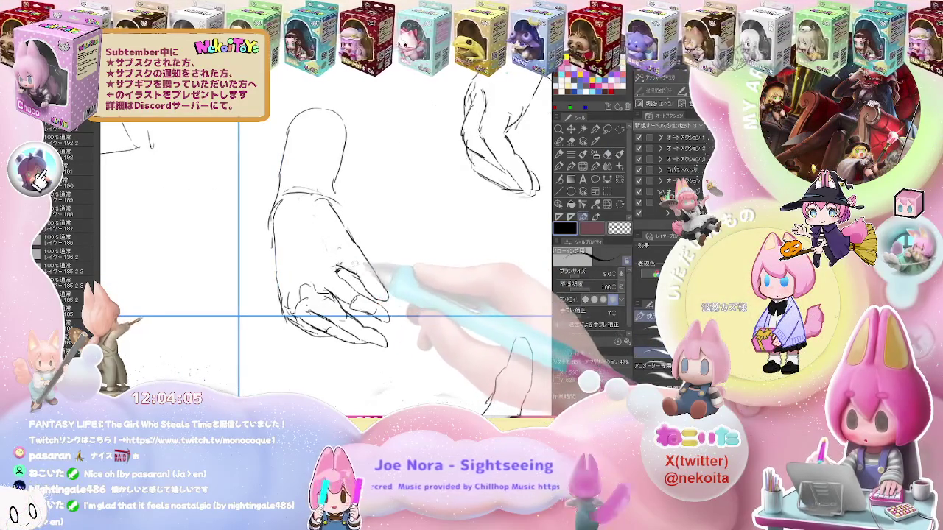
Tidy the finger lines with more eraser and pencil passes, then zoom out to the whole page
key(e)
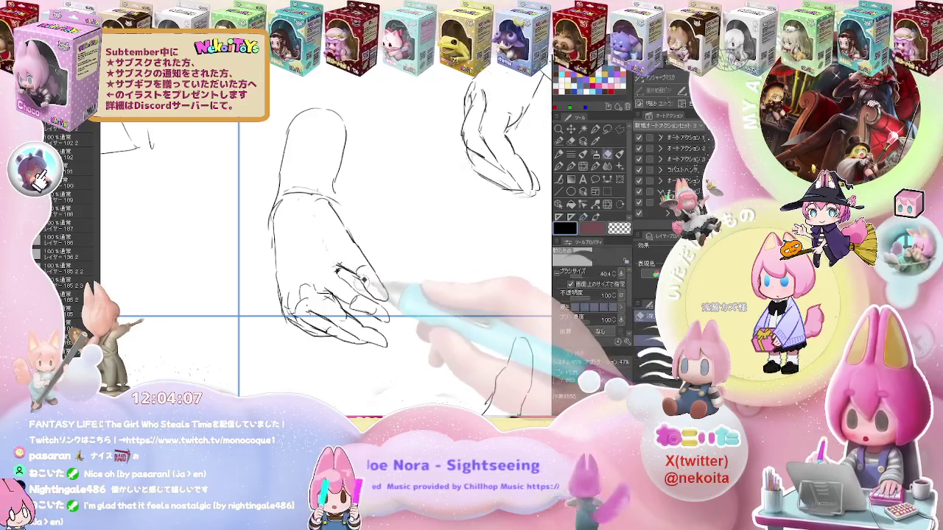
key(p)
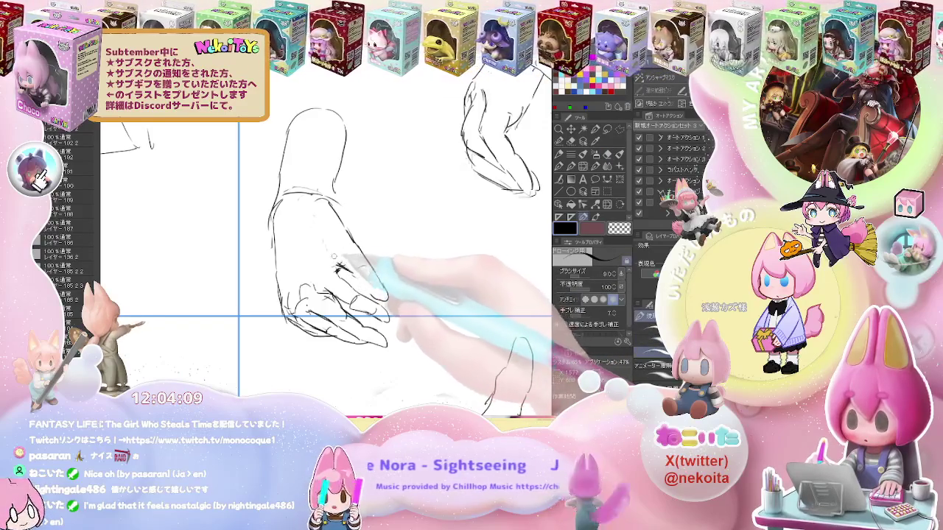
key(e)
key(p)
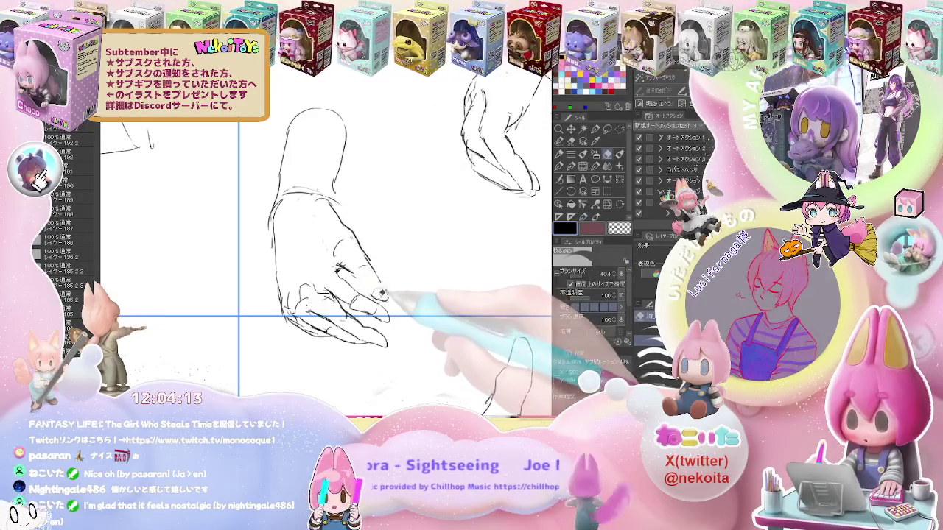
key(p)
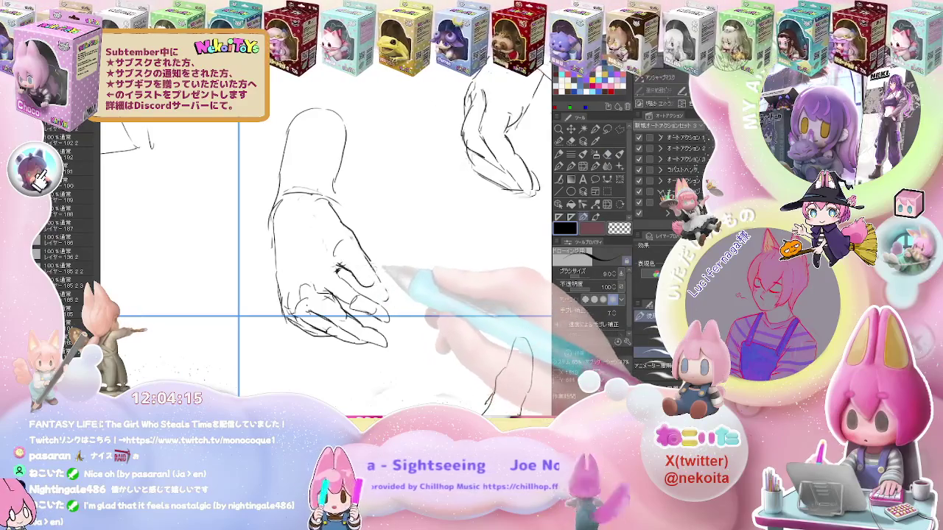
key(e)
key(ctrl+minus)
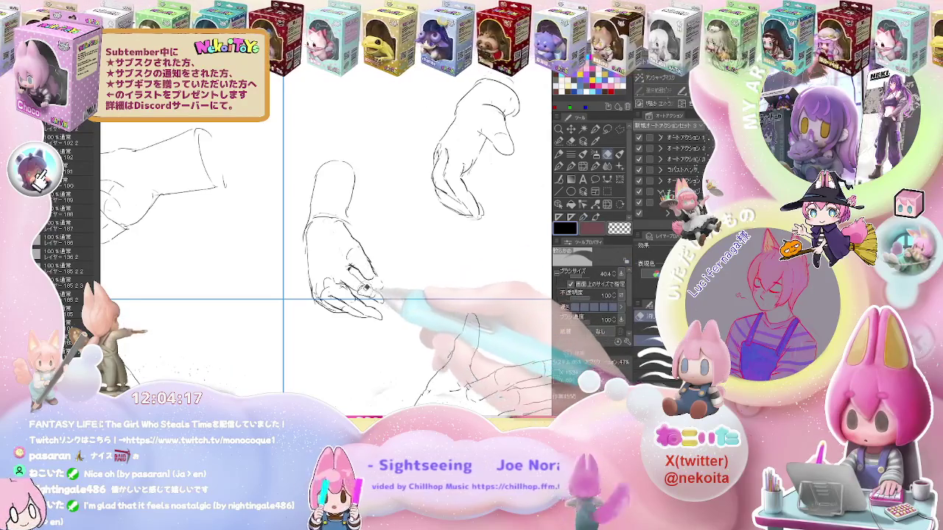
key(p)
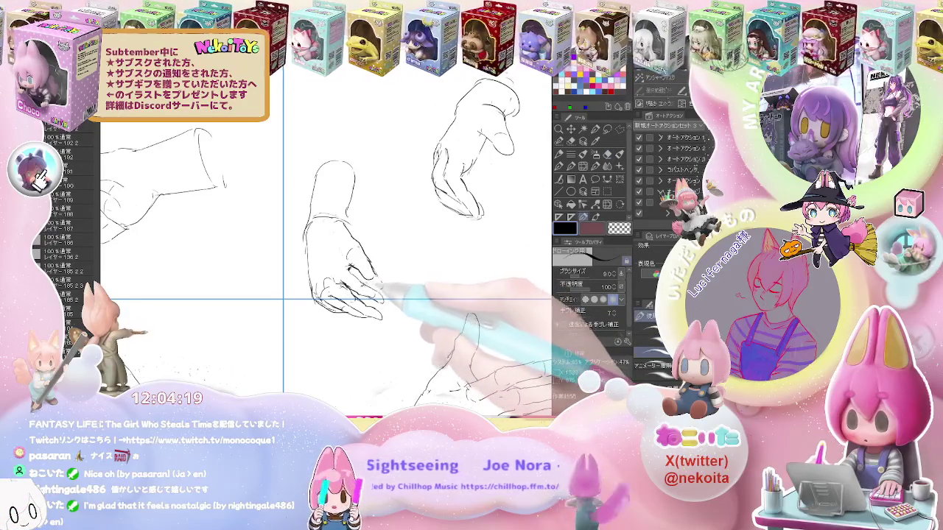
key(e)
key(ctrl+minus)
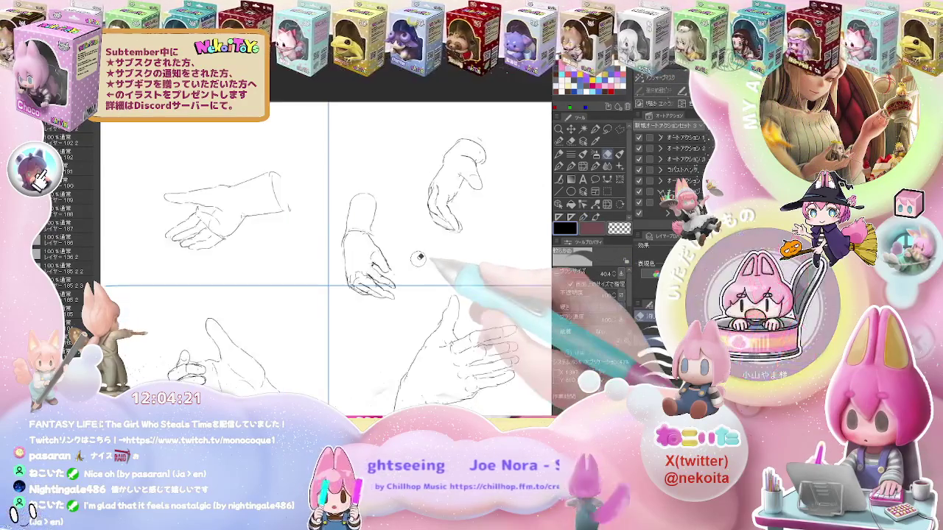
key(ctrl+minus)
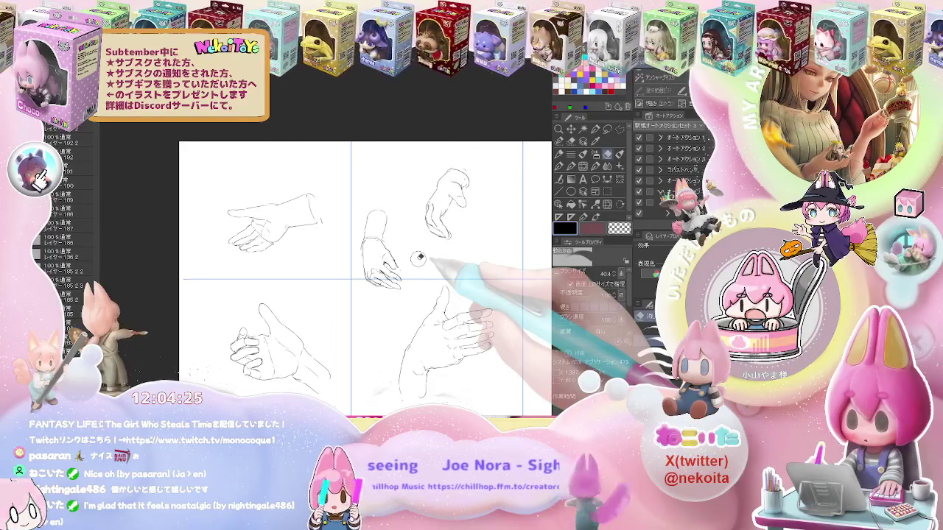
Darken the last hand's knuckle line, erase stray strokes, and zoom out to the full page
scroll(418, 257, up, 1)
scroll(418, 257, up, 3)
scroll(420, 235, up, 3)
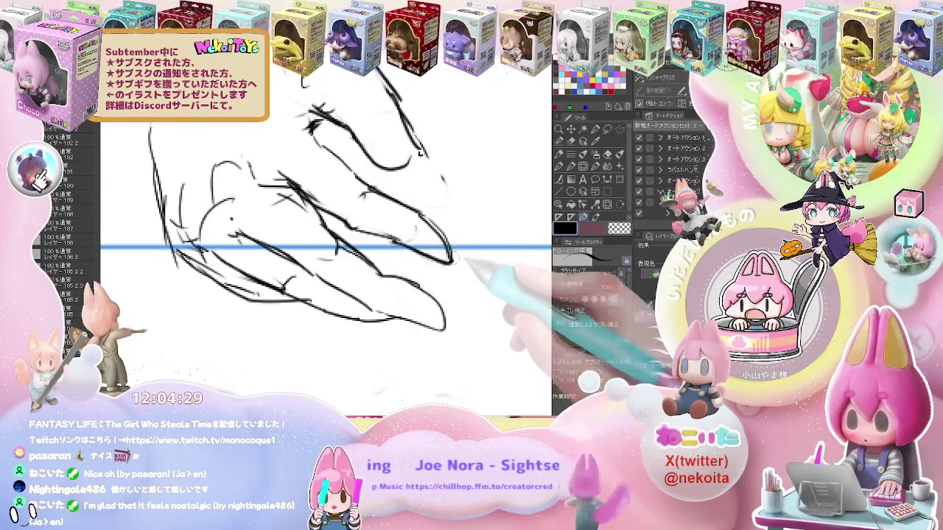
drag(401, 242, 449, 255)
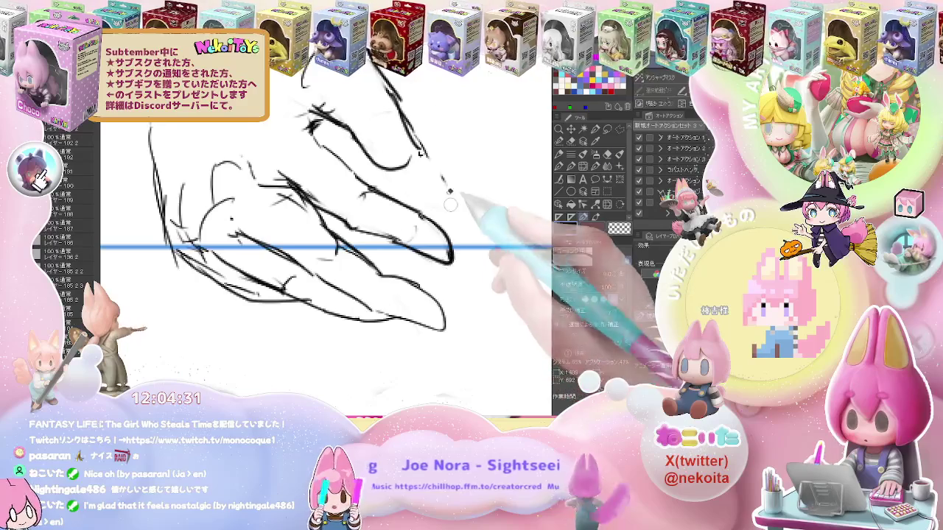
scroll(445, 210, down, 3)
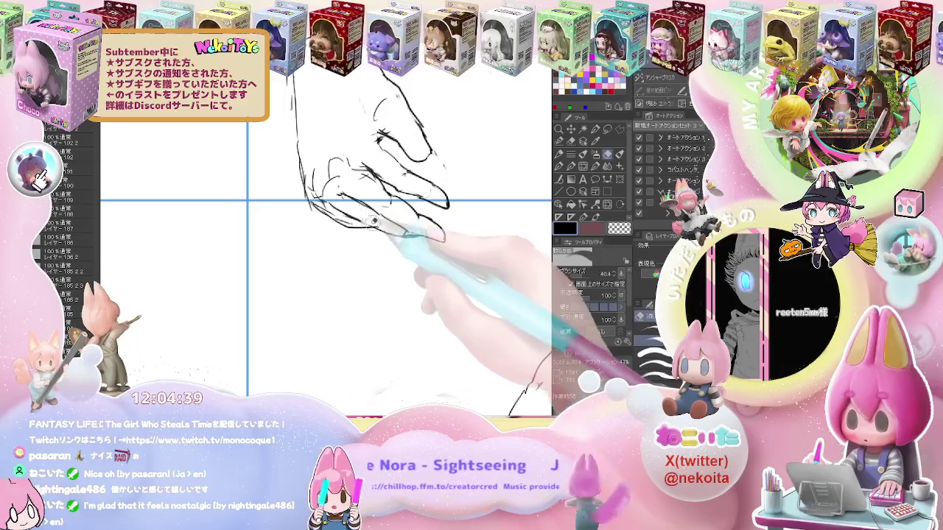
key(e)
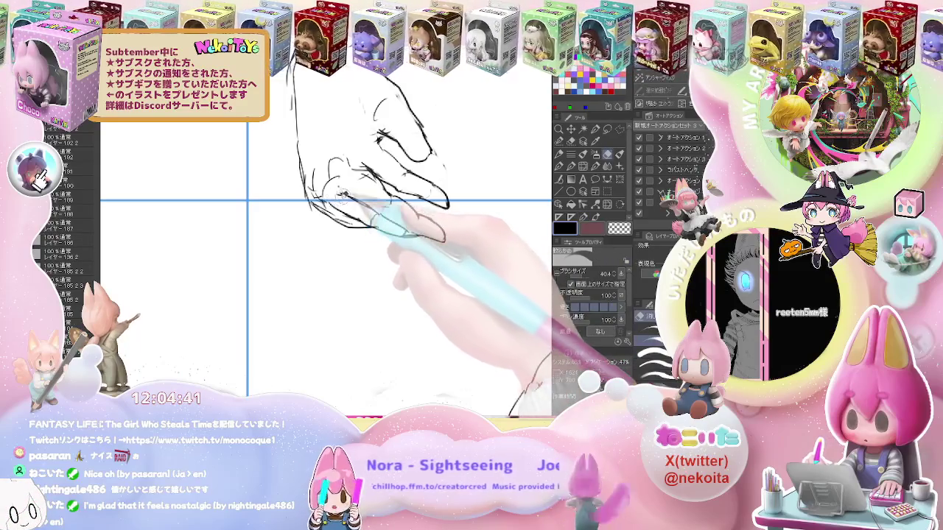
key(u)
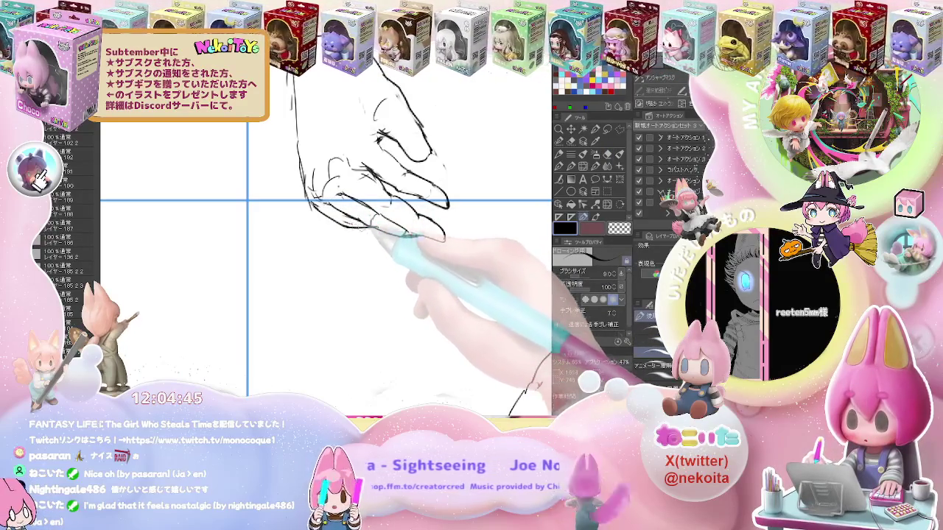
key(ctrl+minus)
key(ctrl+minus)
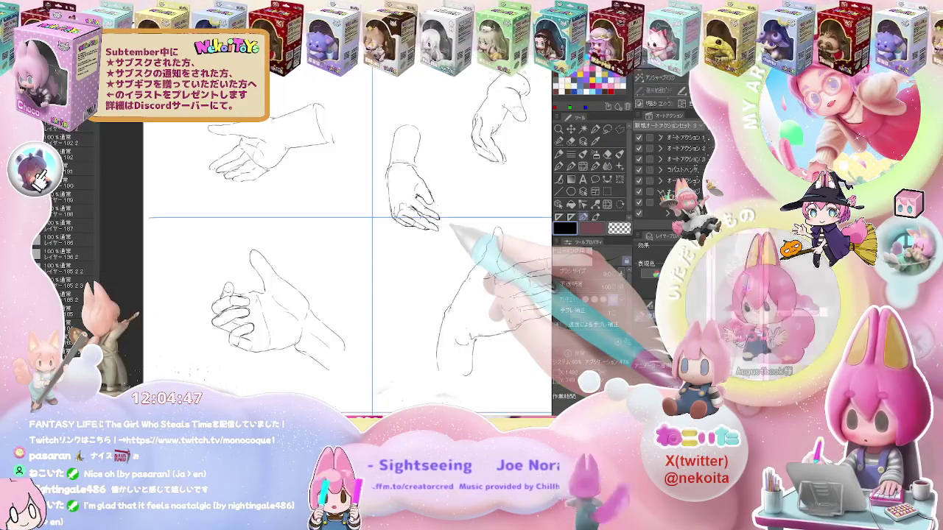
key(ctrl+minus)
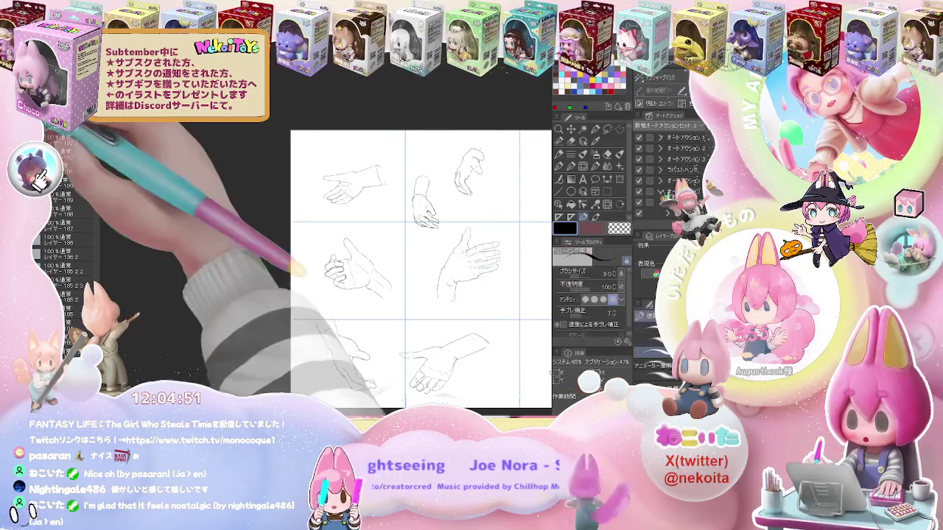
Delete the hand sketches from the page
key(Delete)
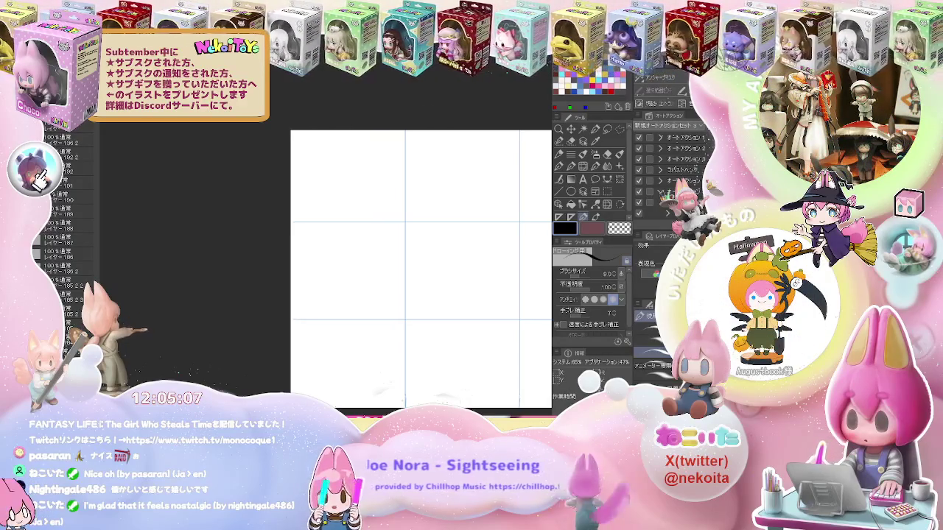
Zoom into the top-left cell and draw the first foot's side outline
drag(316, 168, 329, 156)
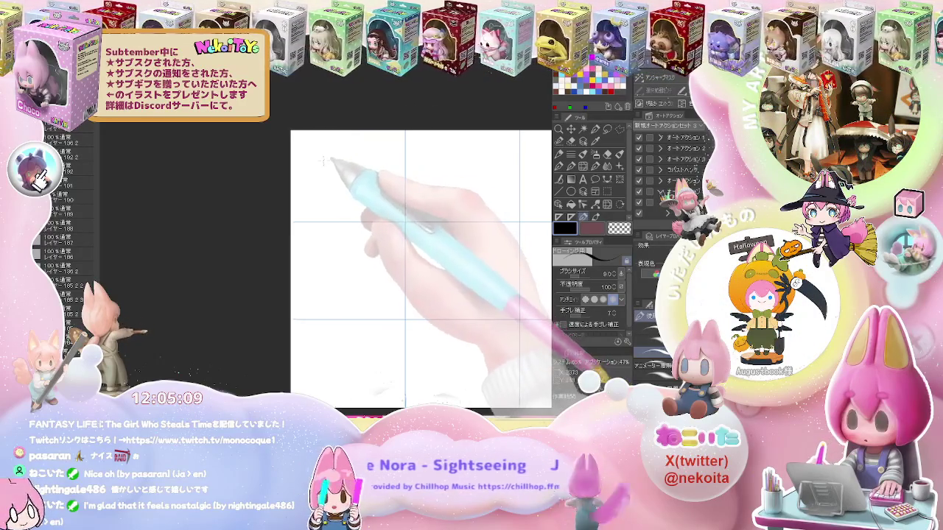
key(ctrl+plus)
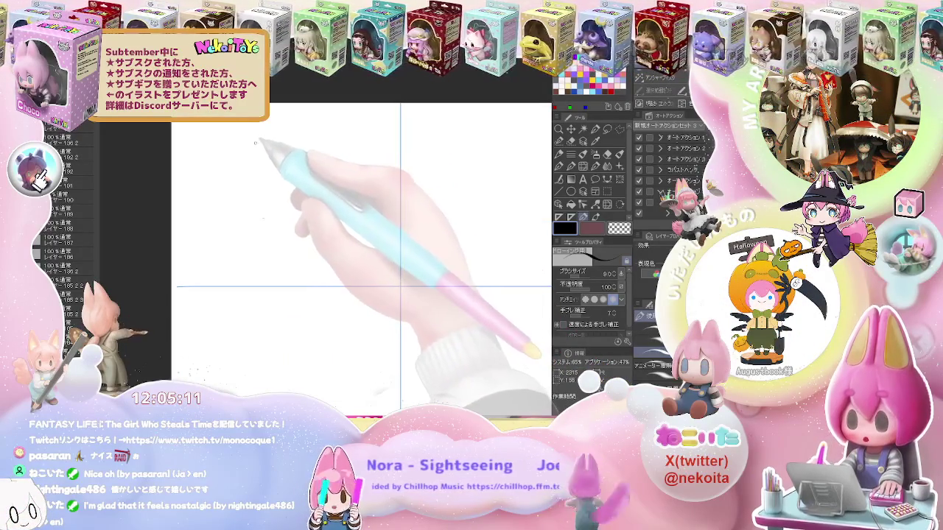
drag(250, 146, 255, 183)
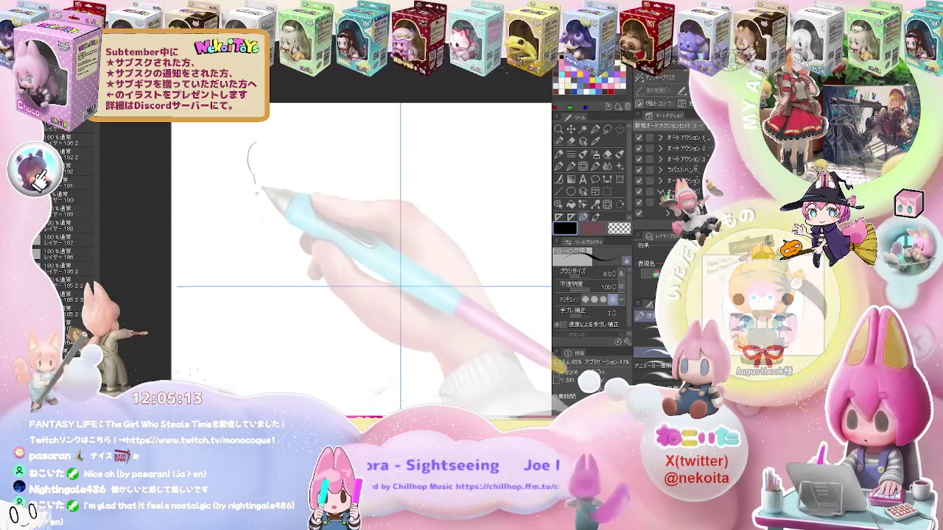
drag(256, 188, 258, 216)
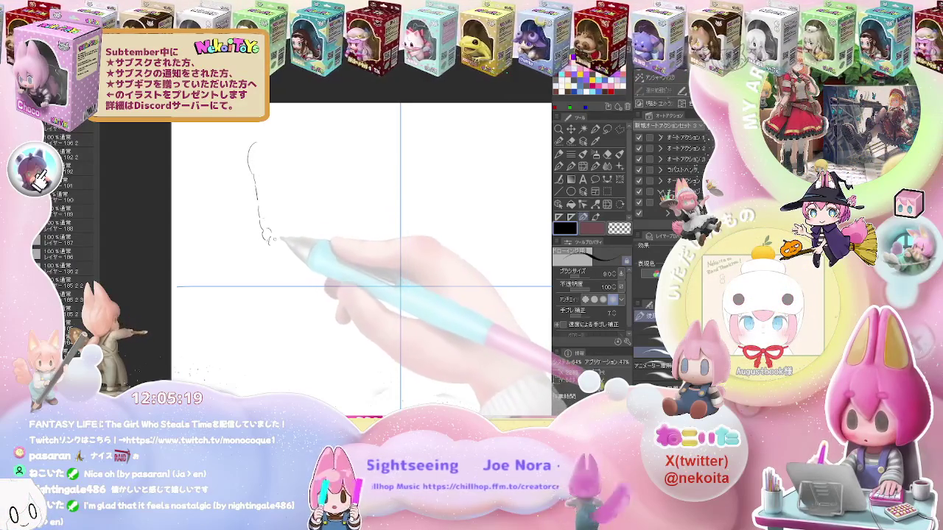
Add the curled toes, heel outline and a cross contour, then zoom out
drag(271, 243, 278, 254)
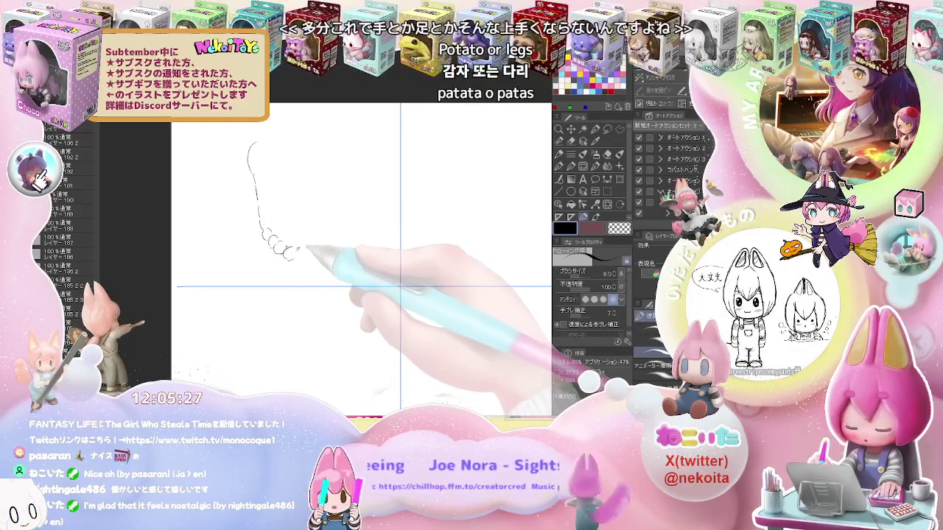
drag(299, 261, 314, 253)
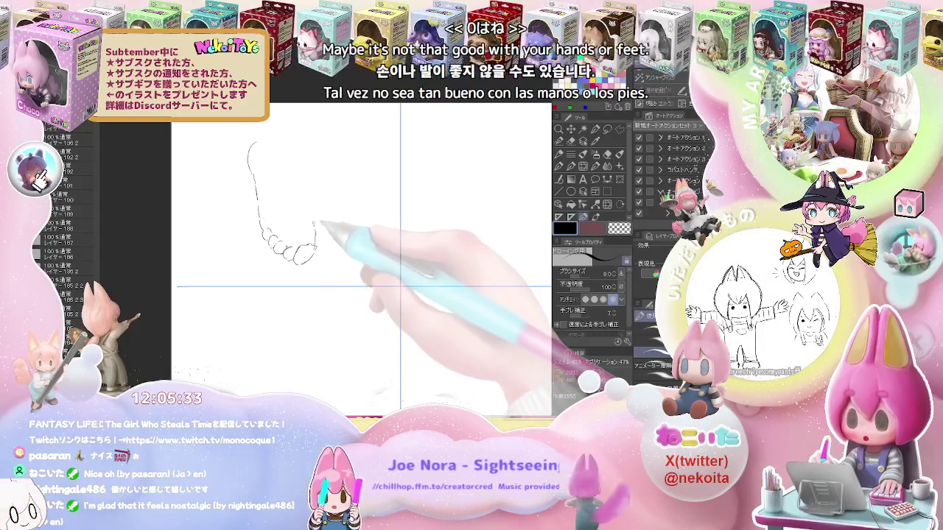
drag(313, 221, 314, 231)
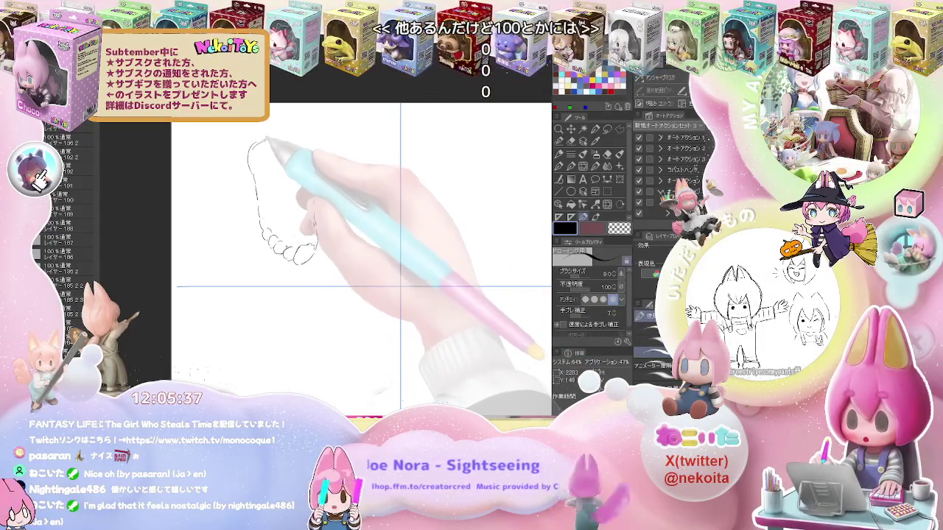
drag(255, 137, 271, 126)
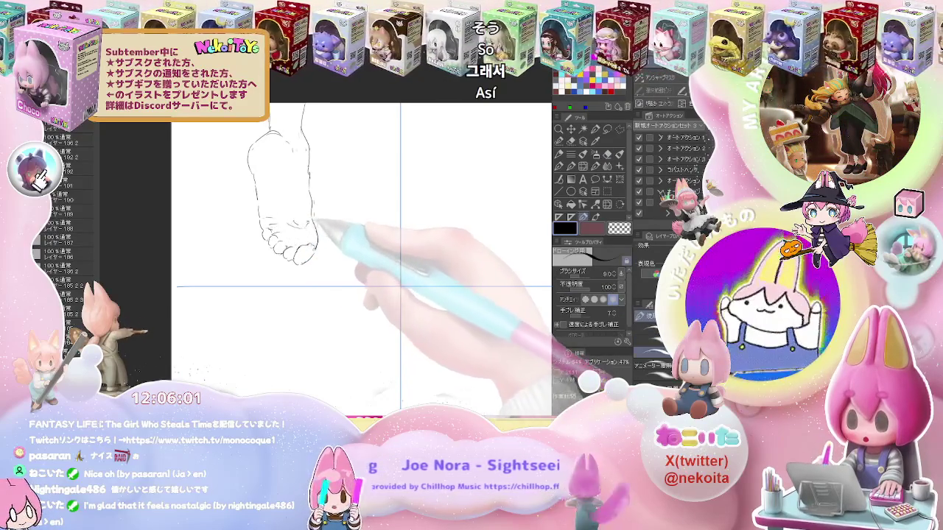
drag(251, 175, 291, 186)
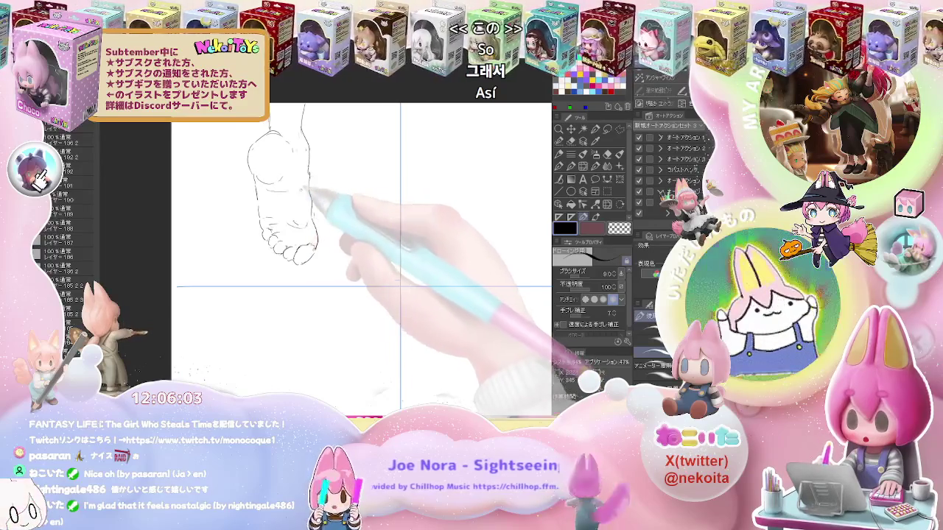
key(ctrl+minus)
key(ctrl+minus)
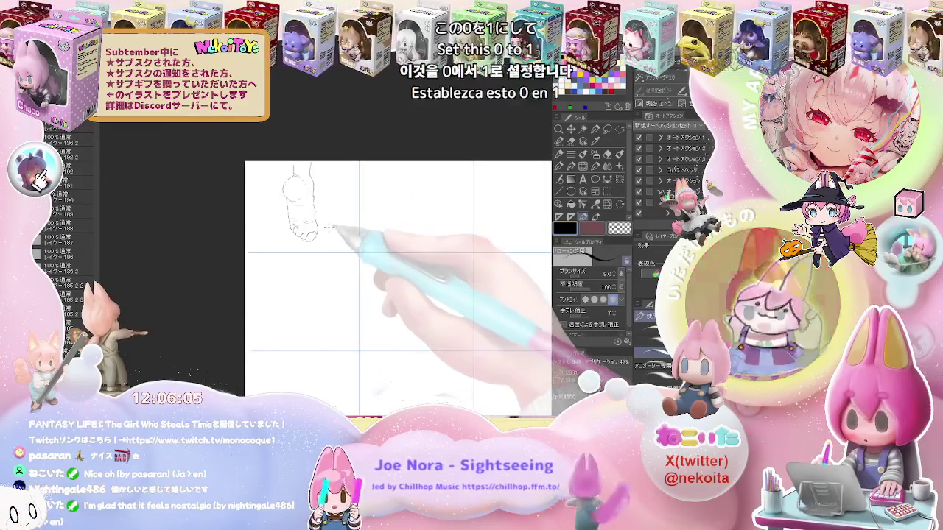
Zoom into the next grid cell and pencil the second foot's outline, heel, ankle curve and sole detail
key(ctrl+plus)
key(ctrl+plus)
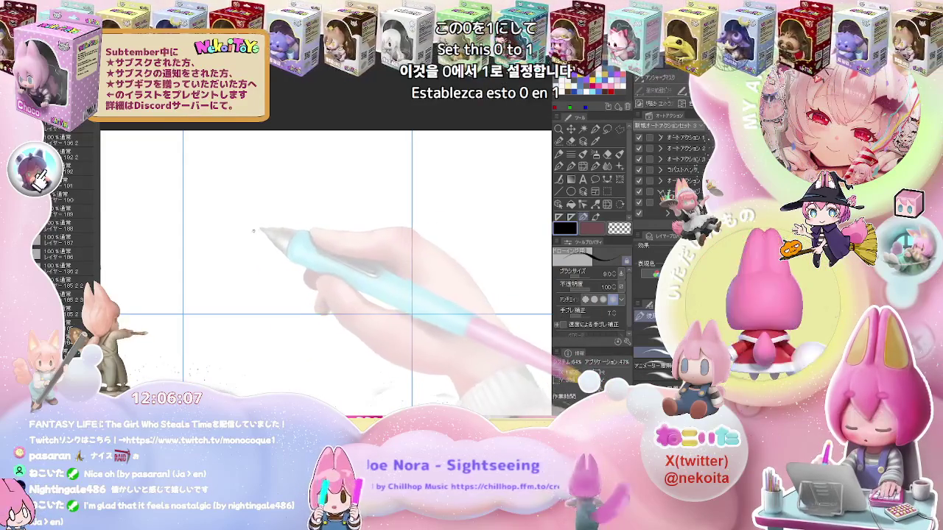
drag(198, 184, 248, 278)
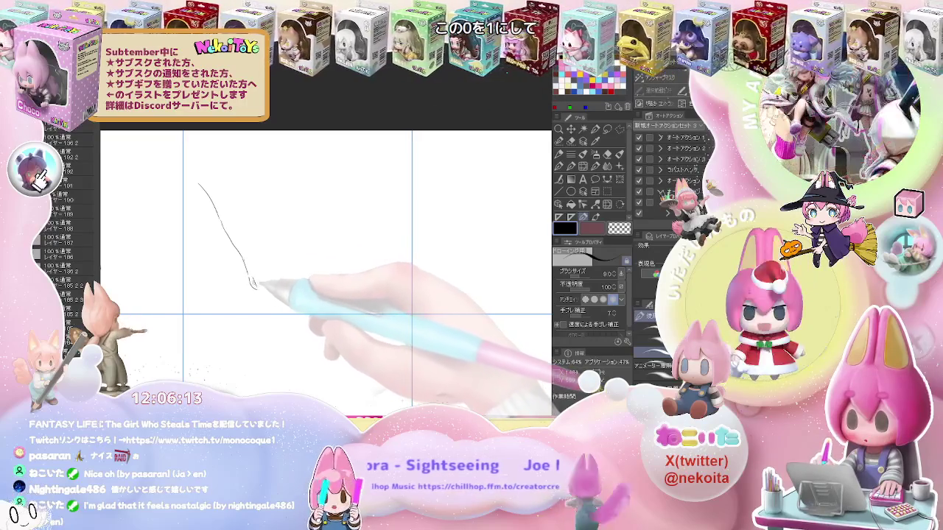
key(e)
key(p)
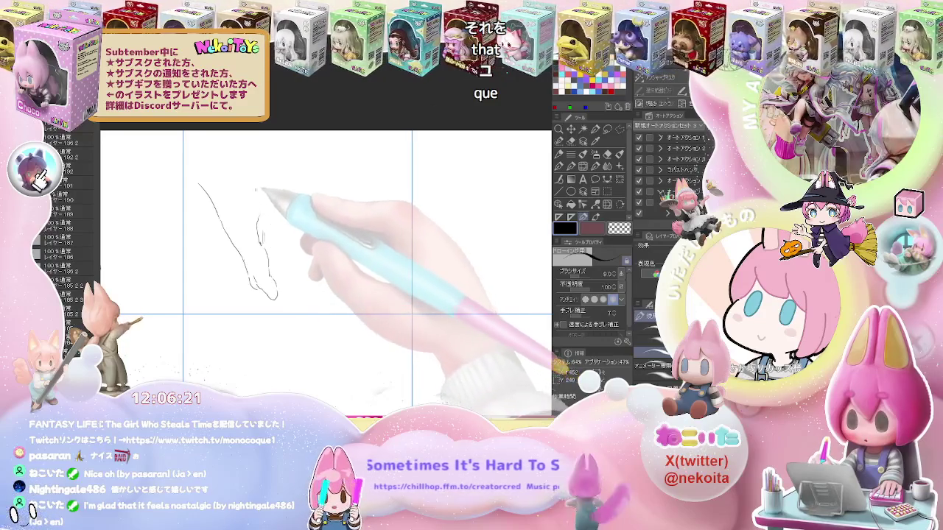
drag(246, 185, 263, 243)
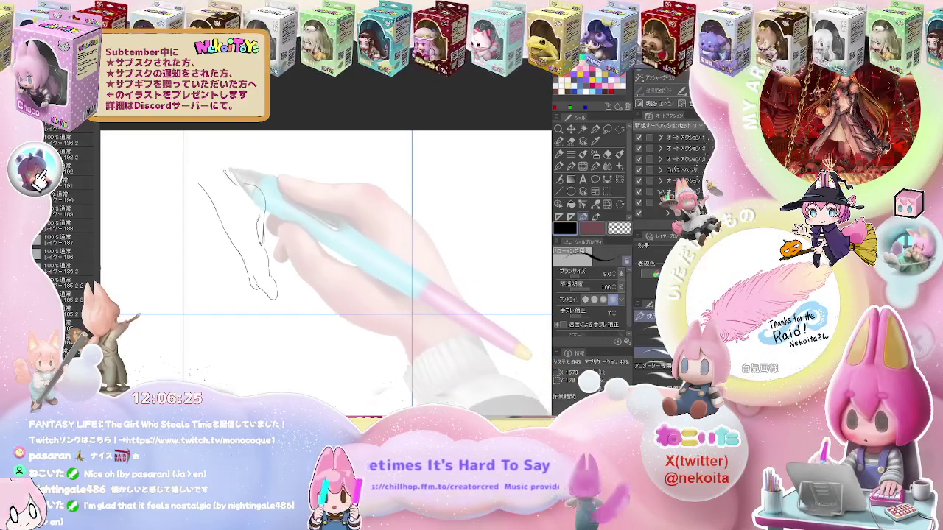
drag(220, 166, 266, 217)
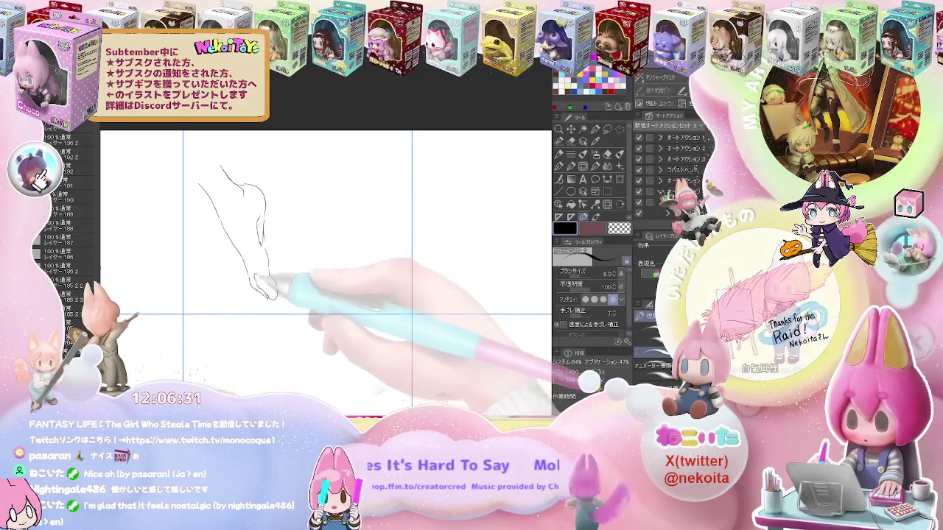
drag(250, 278, 271, 296)
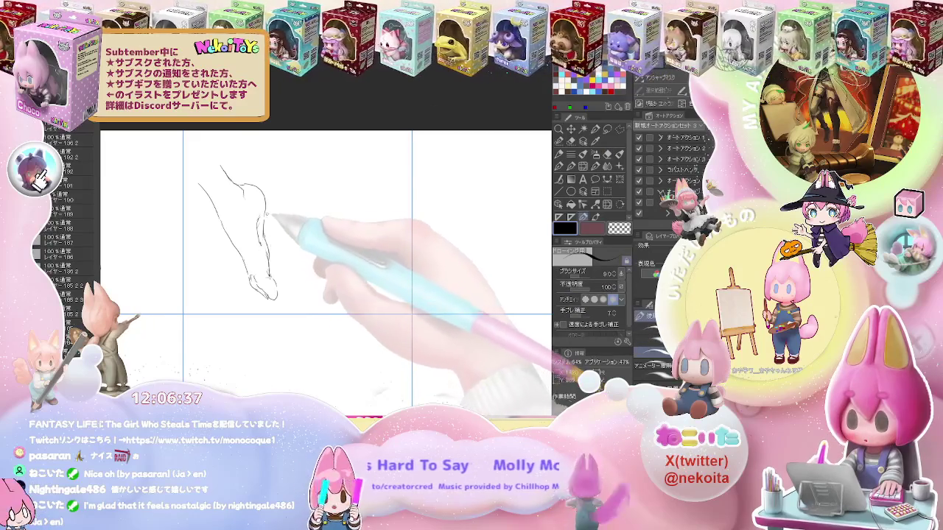
Draw the second foot's top contour and its right side rising up toward the ankle
drag(264, 186, 280, 188)
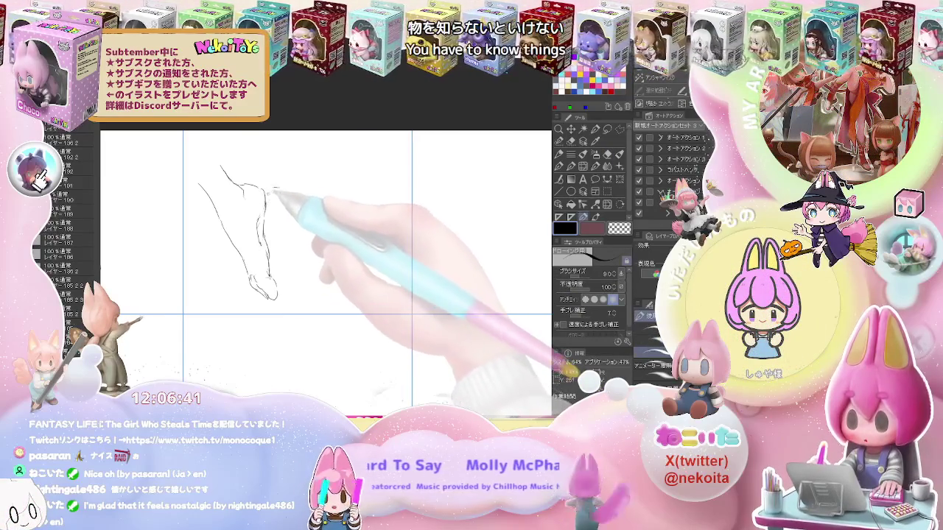
drag(264, 190, 298, 187)
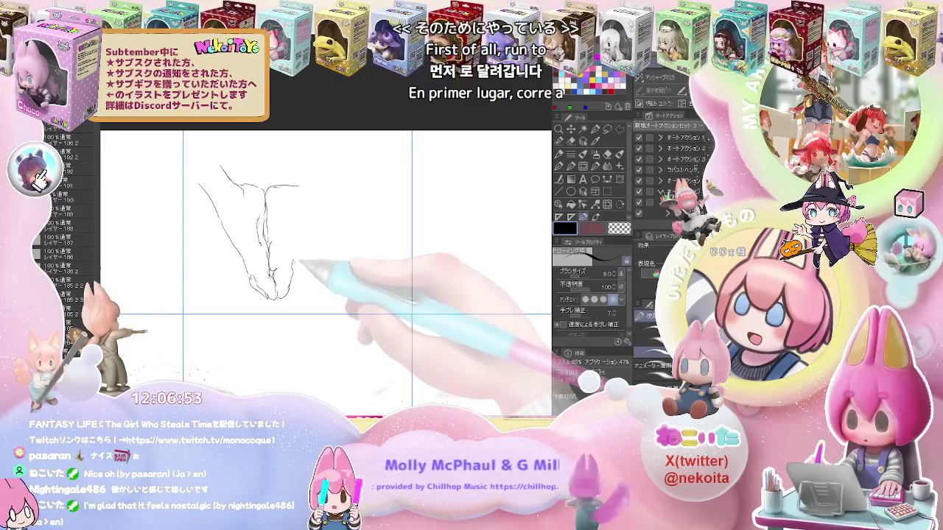
mouse_move(293, 265)
mouse_down()
mouse_move(311, 213)
mouse_move(343, 174)
mouse_up()
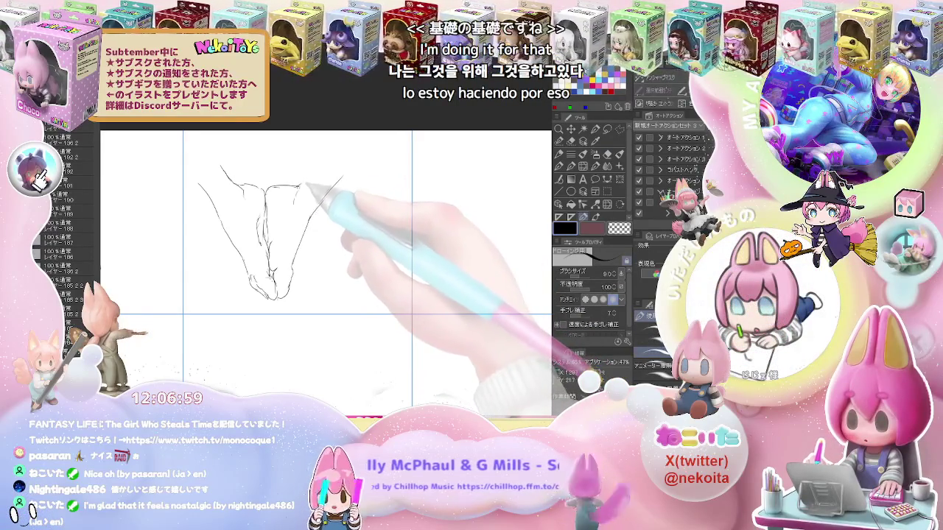
drag(304, 181, 334, 145)
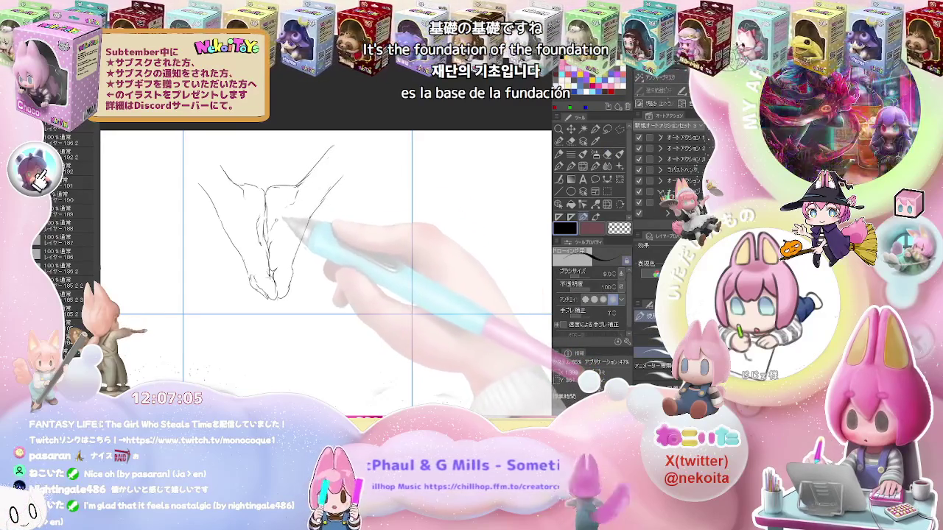
drag(311, 212, 103, 230)
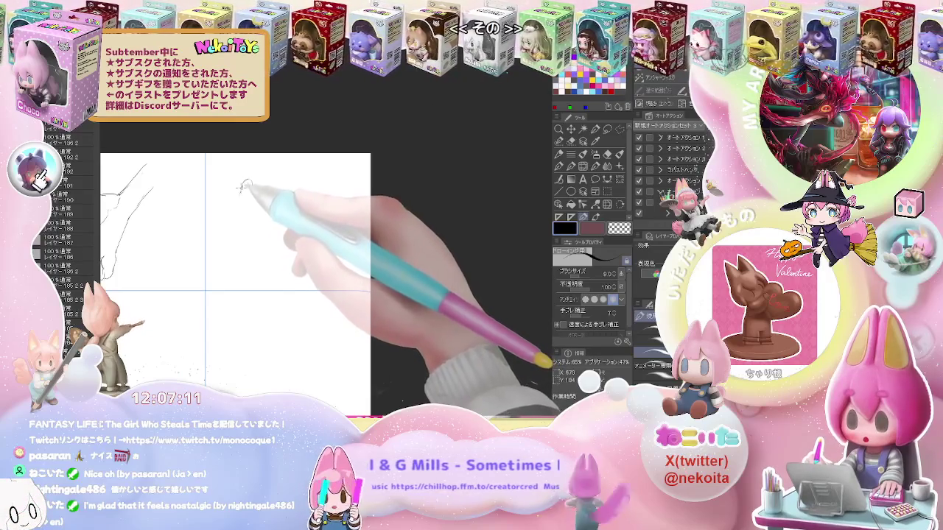
Pencil the third foot's opening stroke, its left outline running downward, and strokes at the bottom
drag(240, 193, 240, 205)
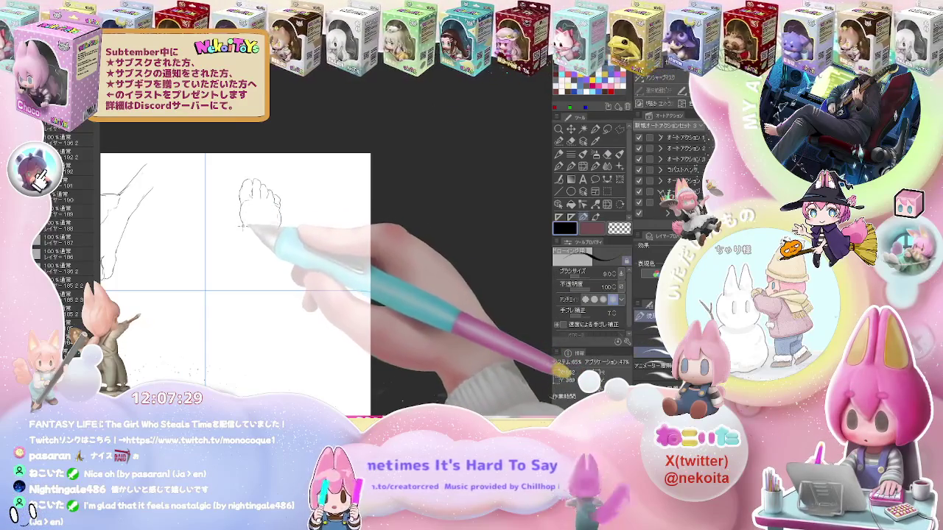
drag(241, 226, 245, 271)
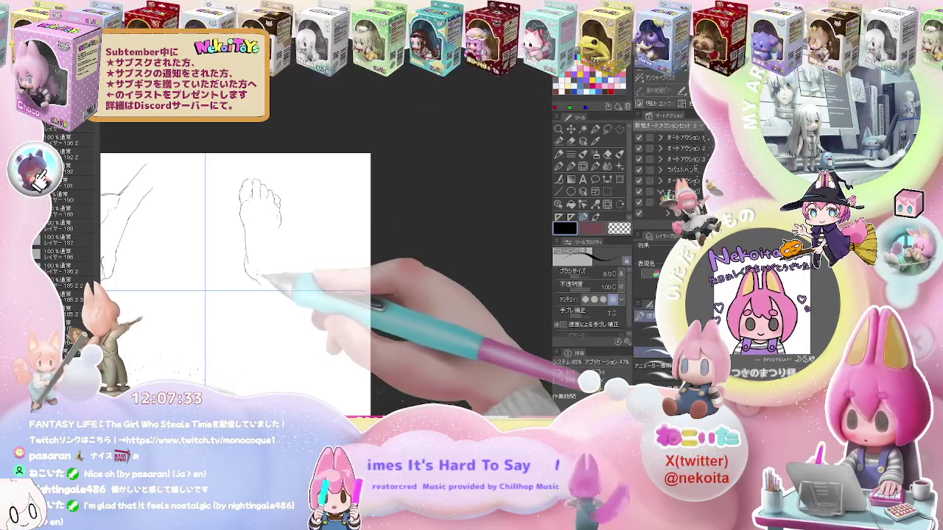
drag(253, 280, 259, 262)
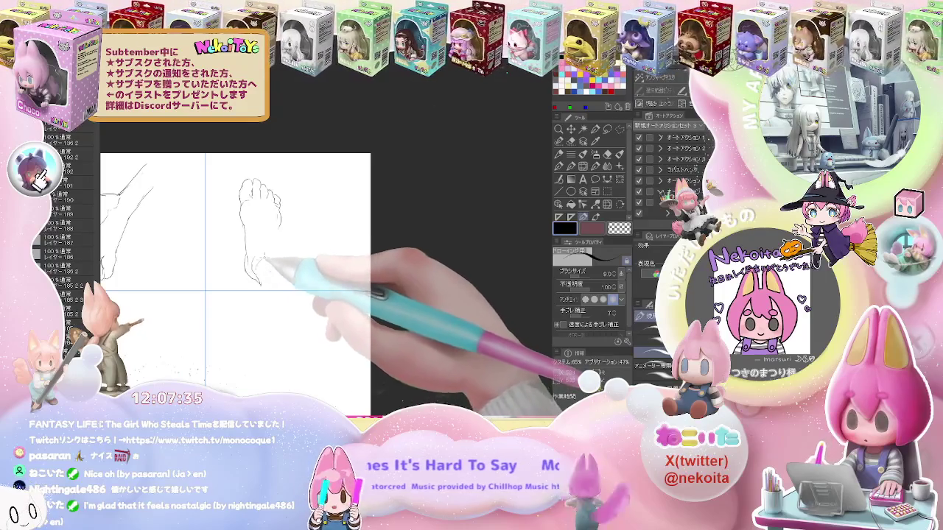